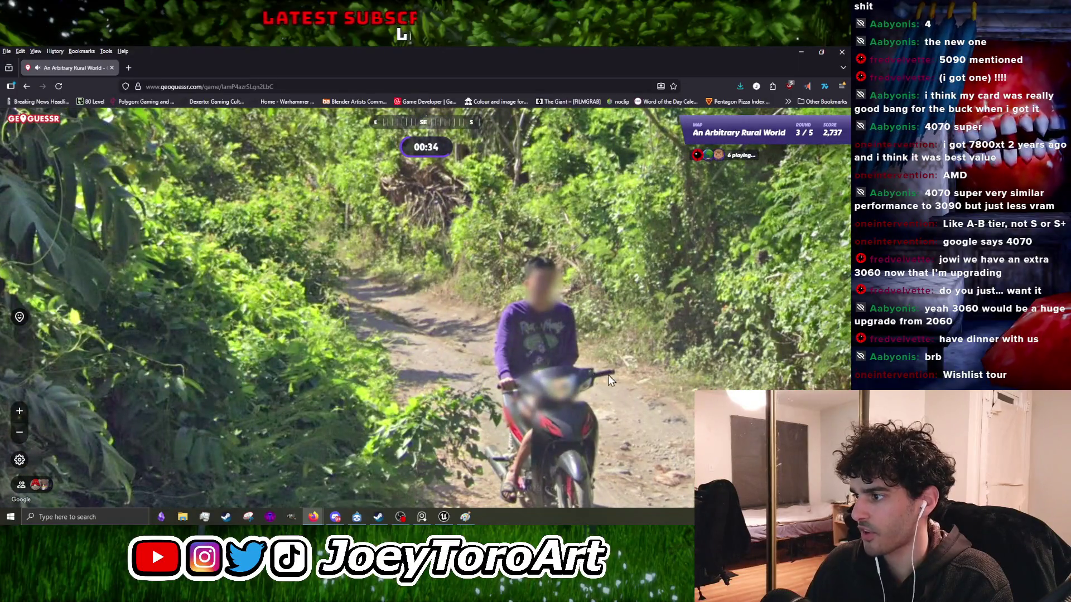
Step: Look along the path, then pin and submit a round 3 guess in the Philippines
left_click_drag(544, 252, 494, 313)
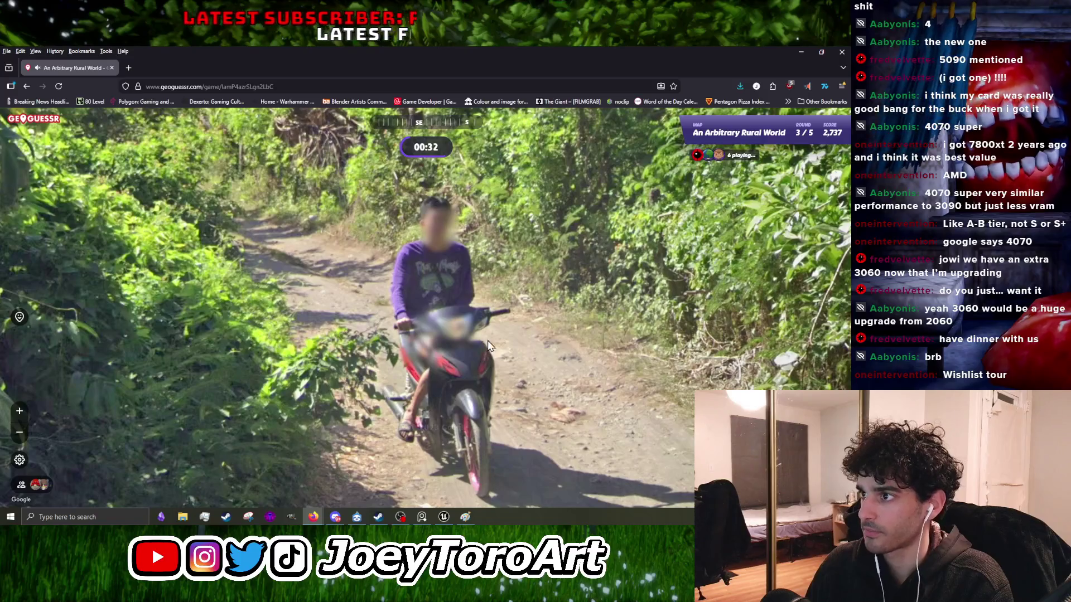
mouse_move(787, 284)
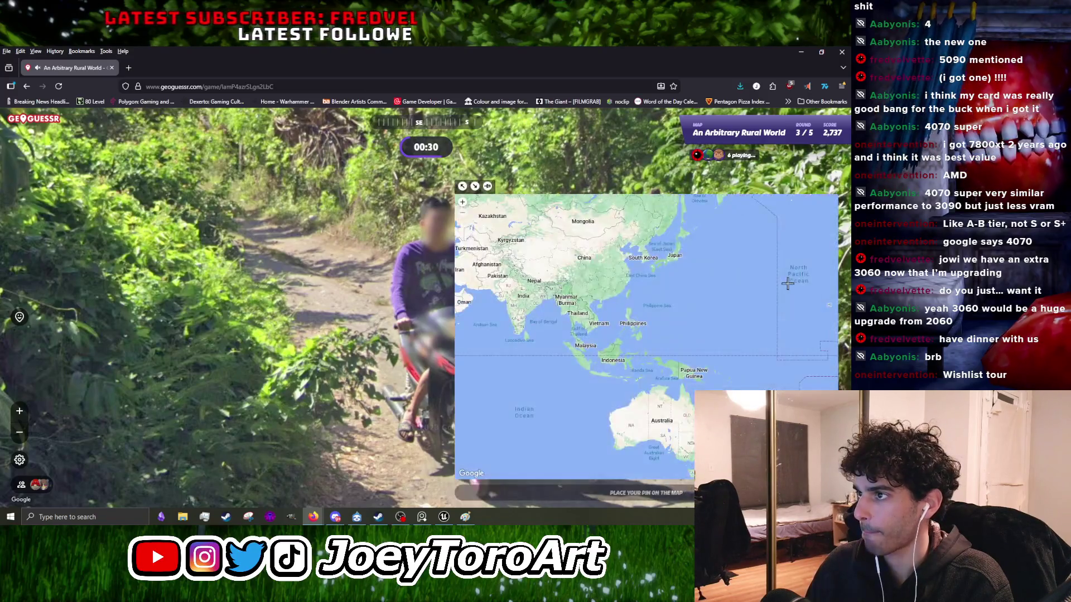
left_click(626, 329)
key("space")
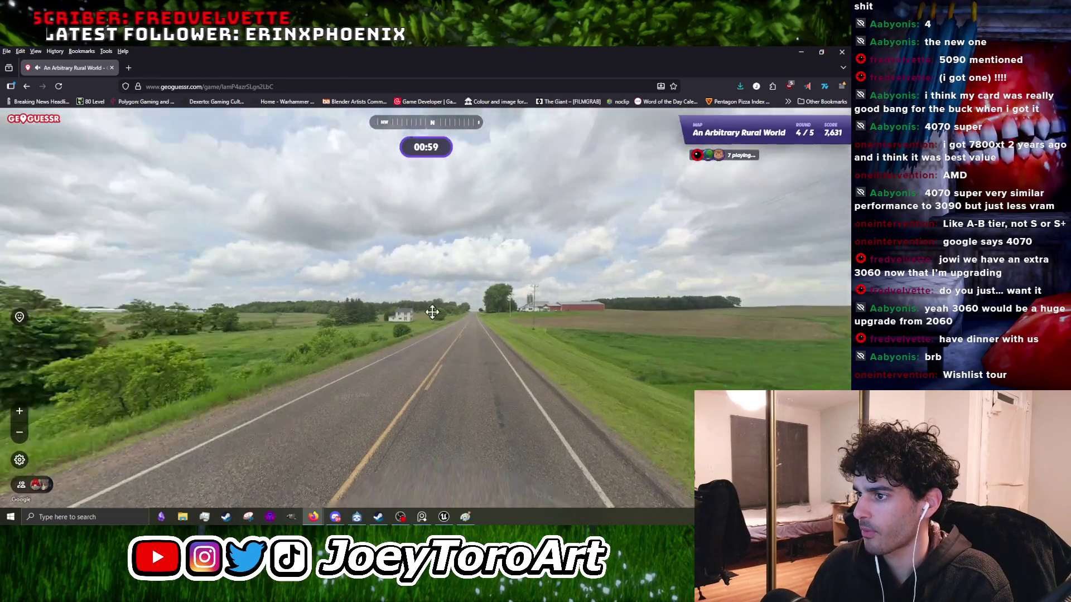
Step: Face south-east, then pin and submit a round 4 guess in the United States
left_click_drag(432, 312, 468, 285)
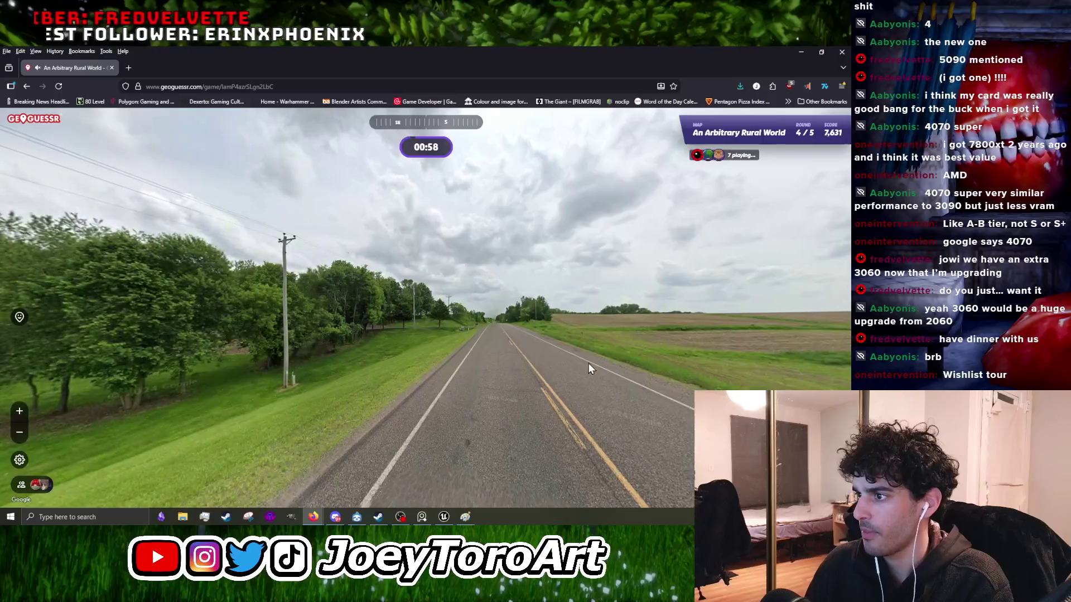
mouse_move(756, 322)
left_click_drag(756, 322, 837, 329)
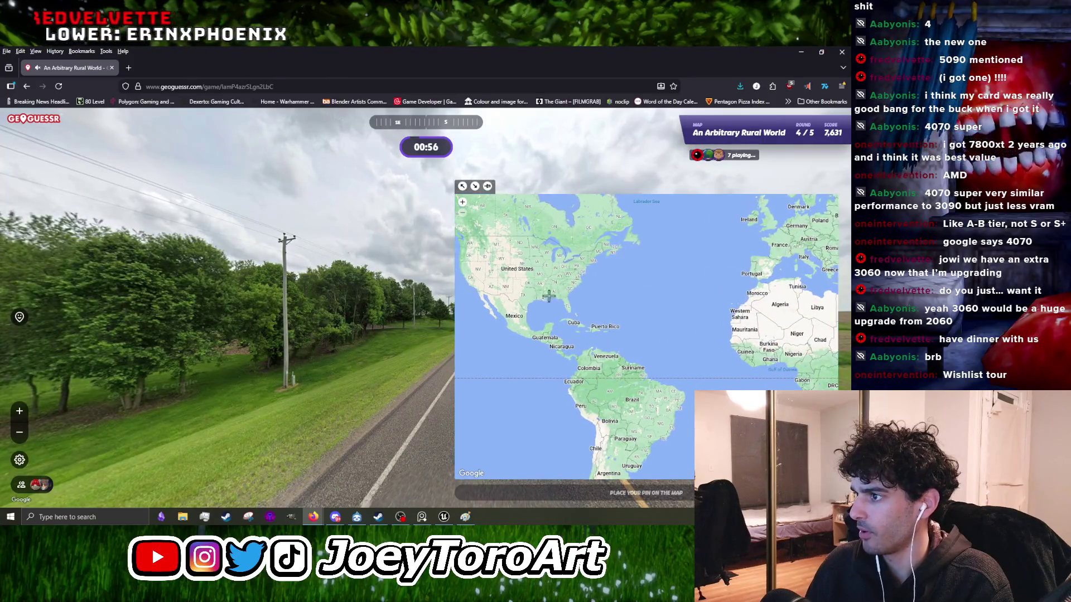
left_click(529, 280)
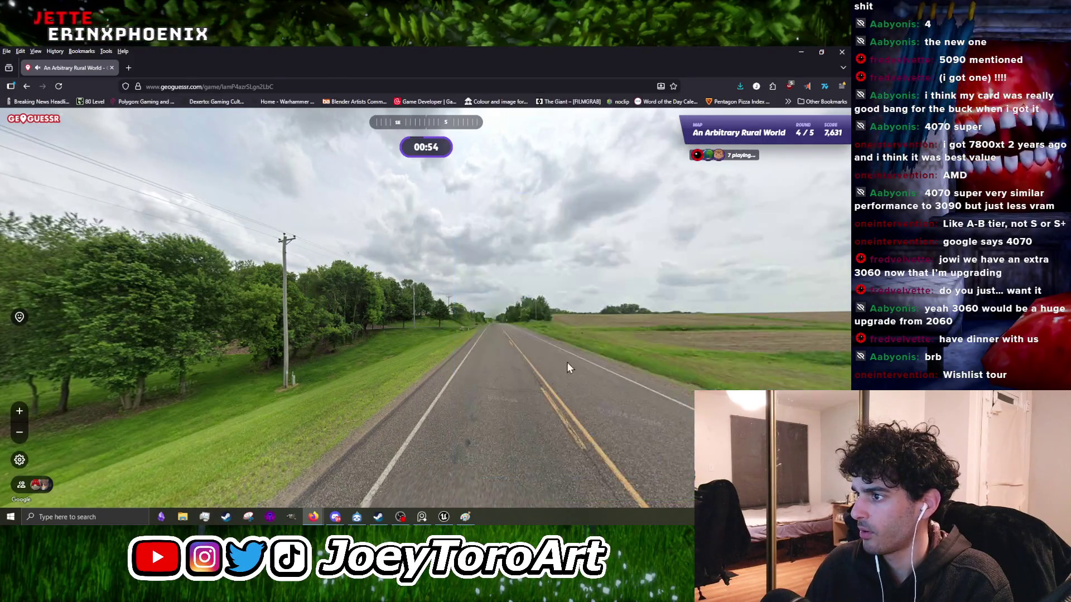
key("space")
key("space")
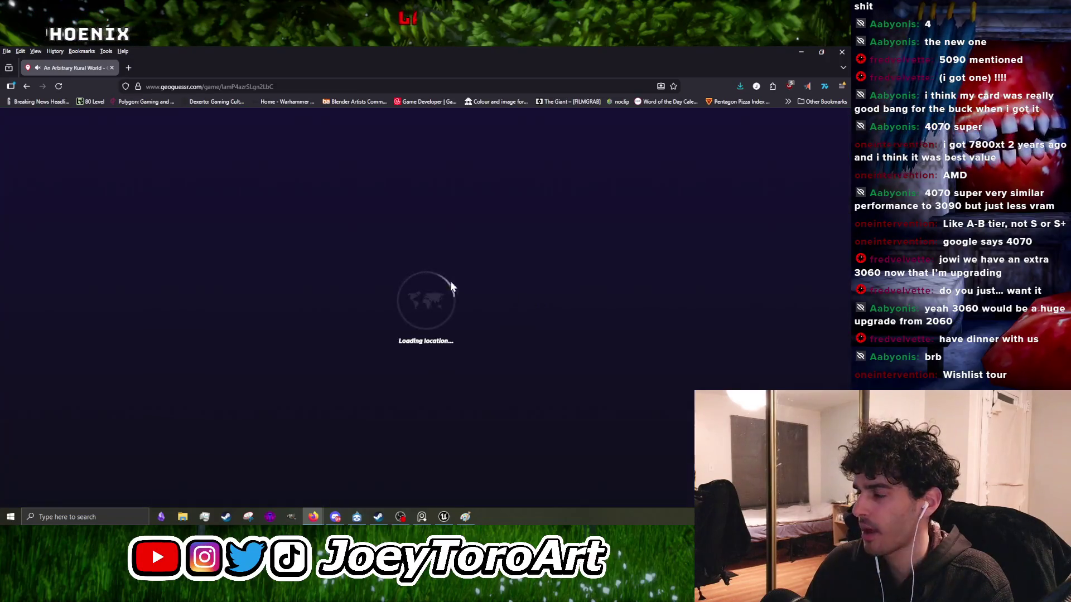
Step: Look around the round 5 forest road and move forward past the sign pole
scroll(340, 310, "up", 3)
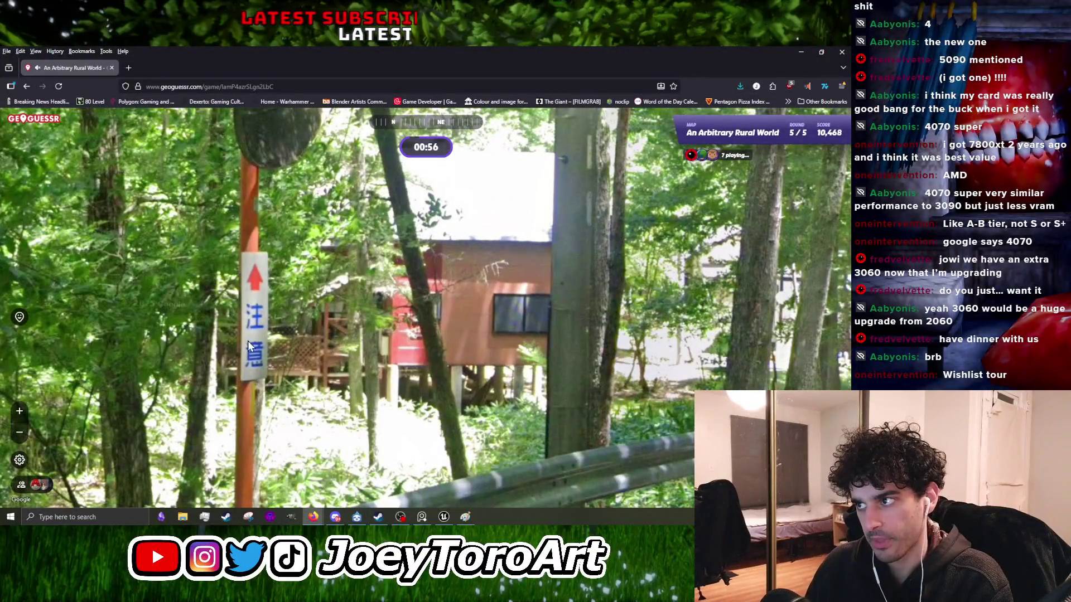
scroll(406, 373, "down", 3)
key("Left")
key("Left")
key("Left")
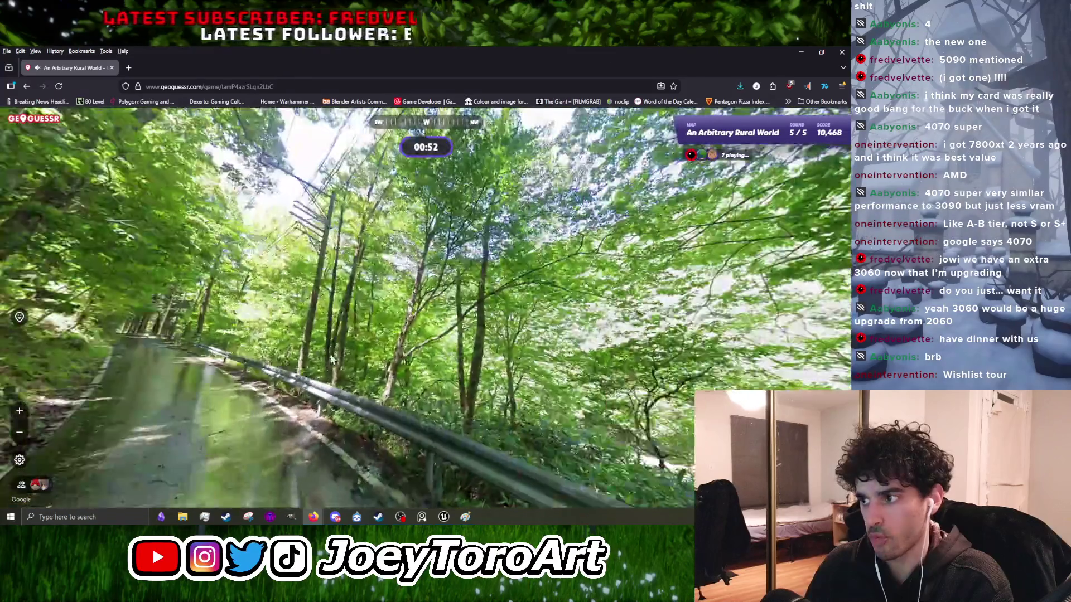
left_click_drag(331, 358, 240, 309)
key("Right")
key("Right")
key("Right")
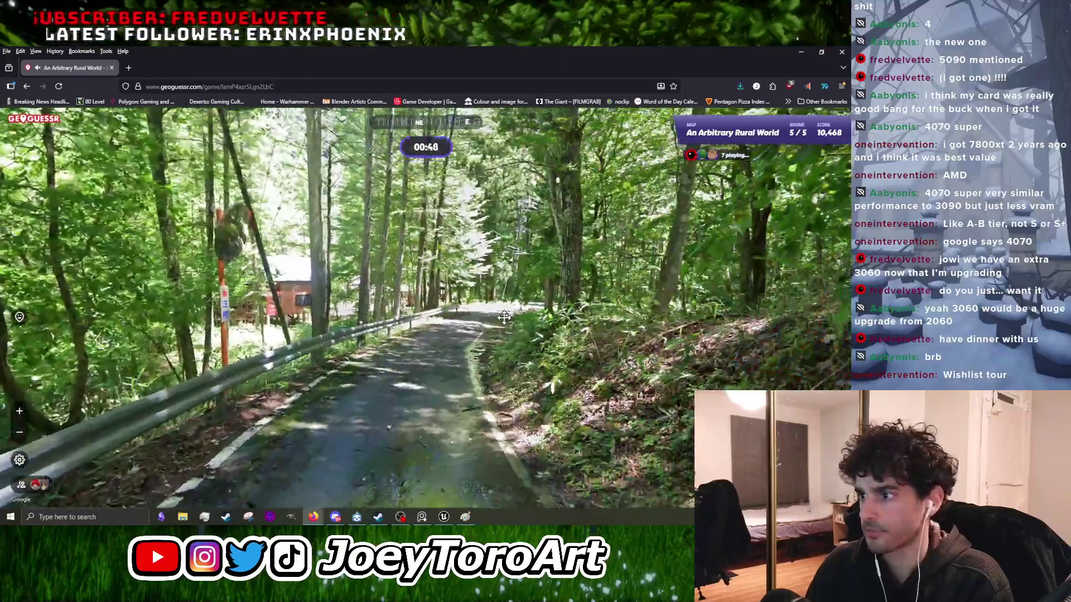
left_click(504, 317)
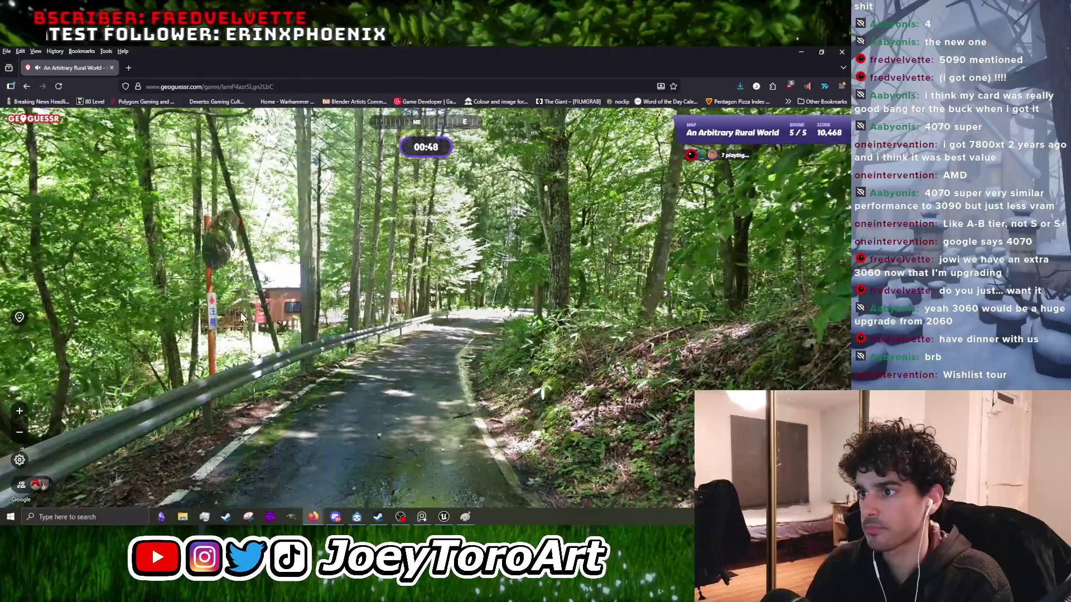
mouse_move(255, 276)
left_mouse_down()
mouse_move(243, 265)
mouse_move(234, 279)
mouse_move(222, 243)
left_mouse_up()
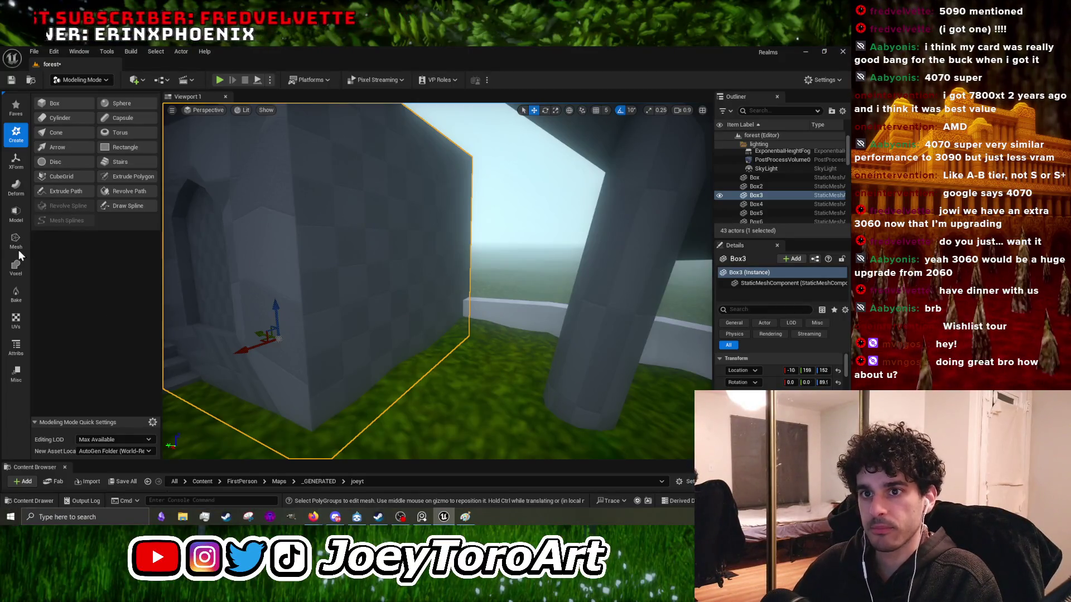
Step: Start PolyGroup Edit on Box3, then select and frame the wall face
left_click(22, 223)
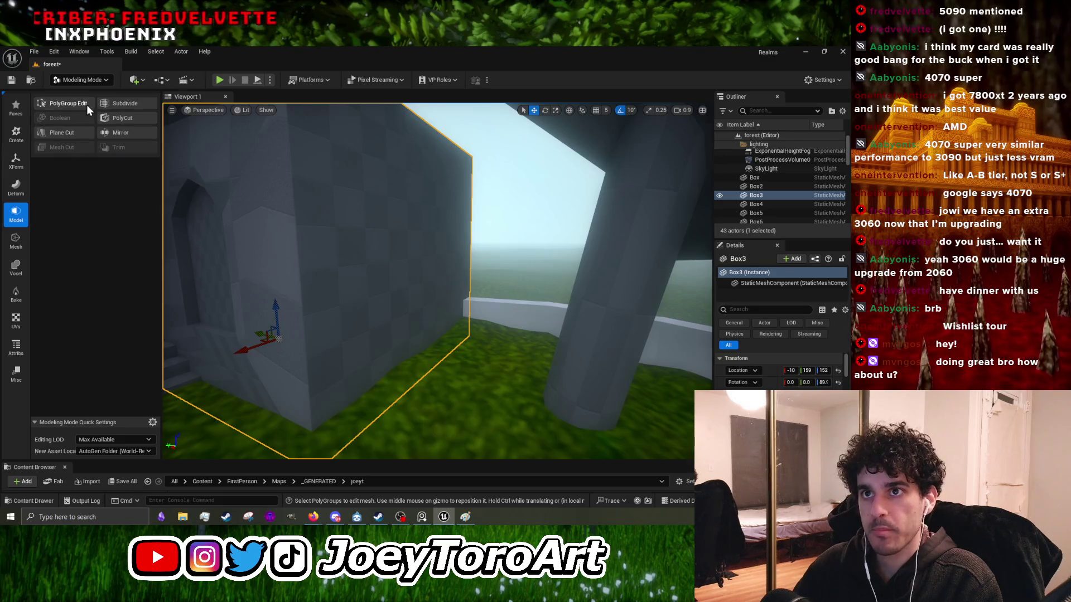
left_click(87, 104)
left_click(435, 328)
key("f")
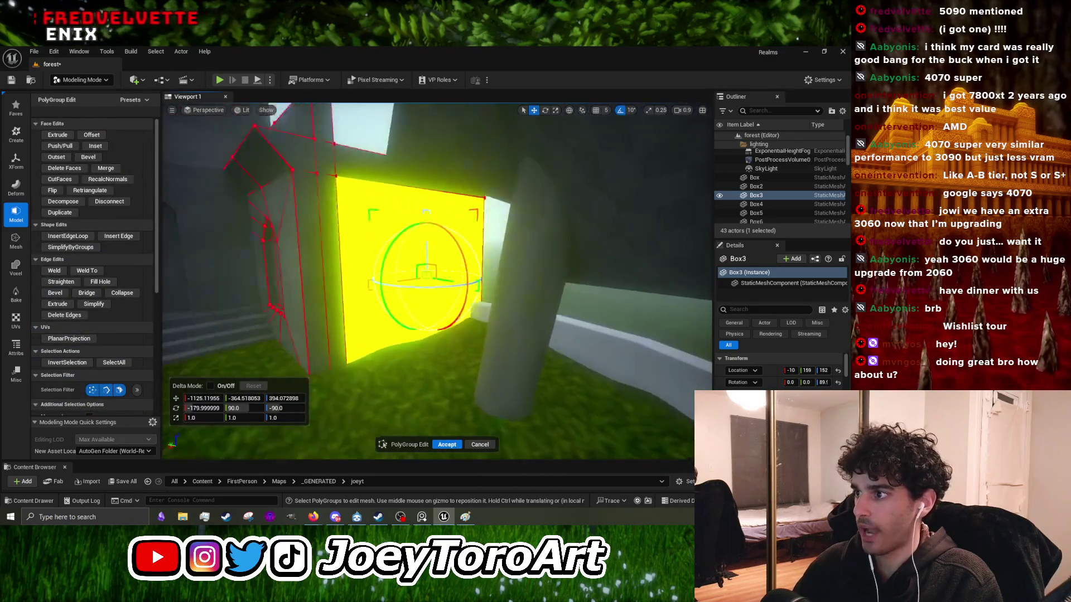
scroll(436, 304, "up", 3)
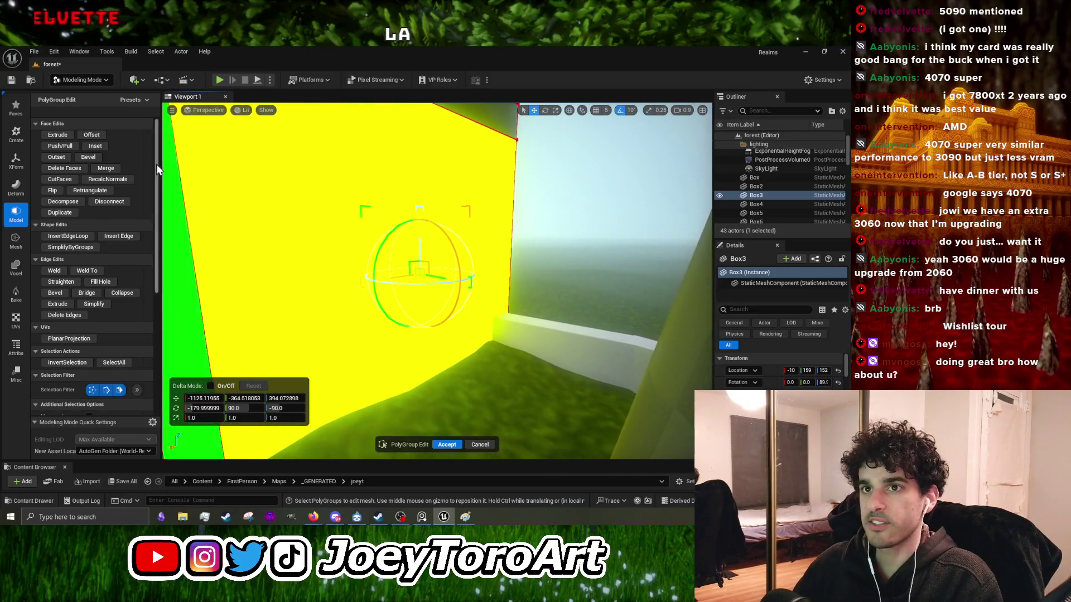
Step: Inset the wall face and push the inner face back into the wall
left_click(95, 147)
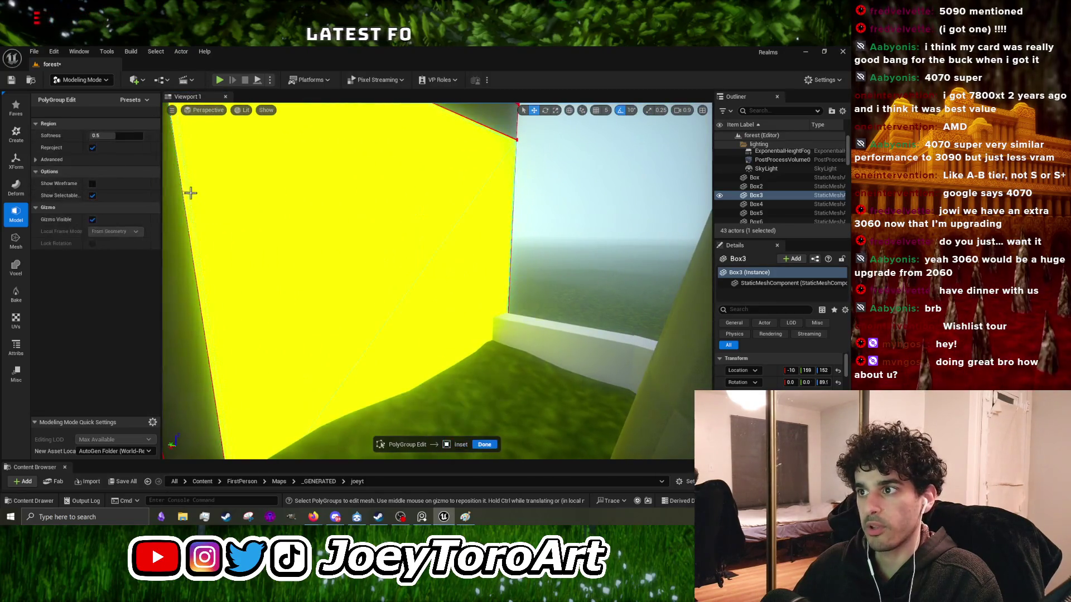
left_click(357, 309)
scroll(357, 309, "down", 3)
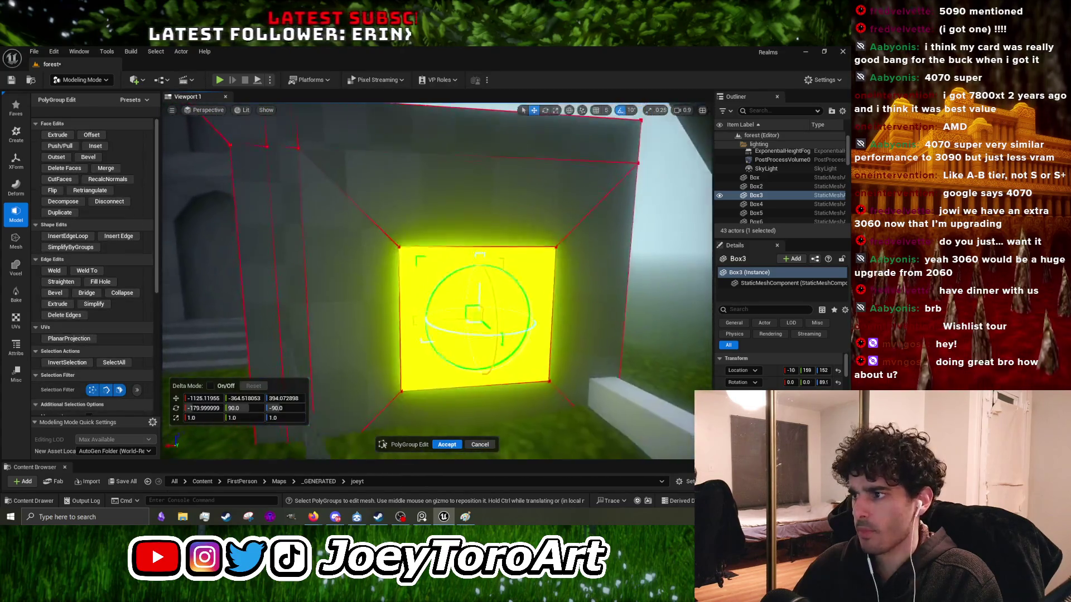
mouse_move(399, 292)
left_mouse_down()
mouse_move(420, 311)
mouse_move(394, 318)
mouse_move(412, 290)
mouse_move(414, 234)
mouse_move(447, 351)
mouse_move(412, 329)
mouse_move(404, 302)
mouse_move(400, 324)
left_mouse_up()
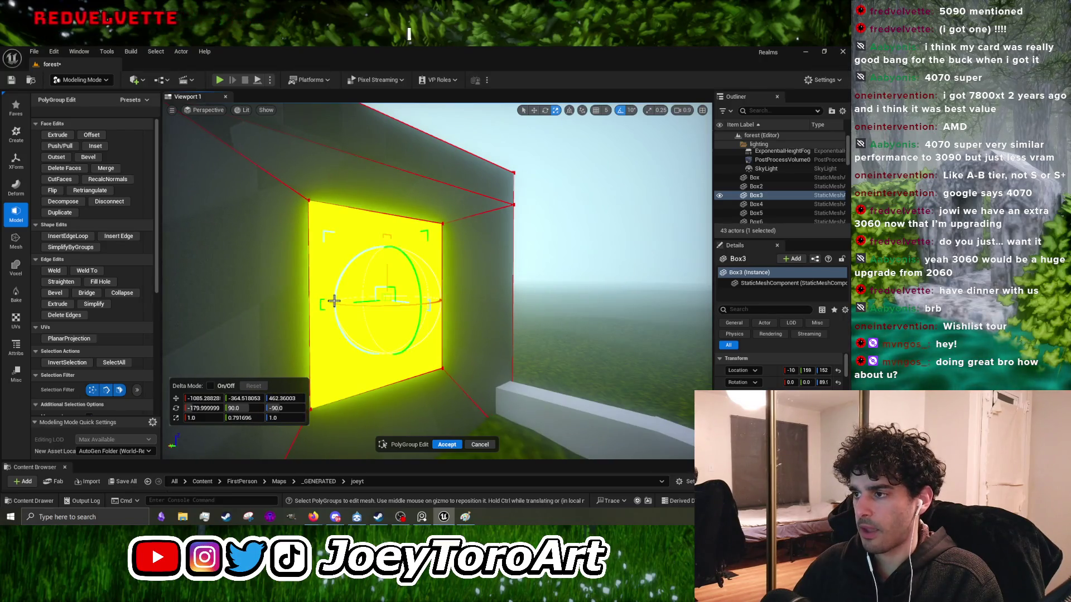
Step: Inspect the recess from several angles, accept the Box3 edits and start Play
mouse_move(342, 316)
left_mouse_down()
mouse_move(329, 309)
mouse_move(373, 310)
mouse_move(340, 304)
mouse_move(395, 348)
mouse_move(399, 380)
left_mouse_up()
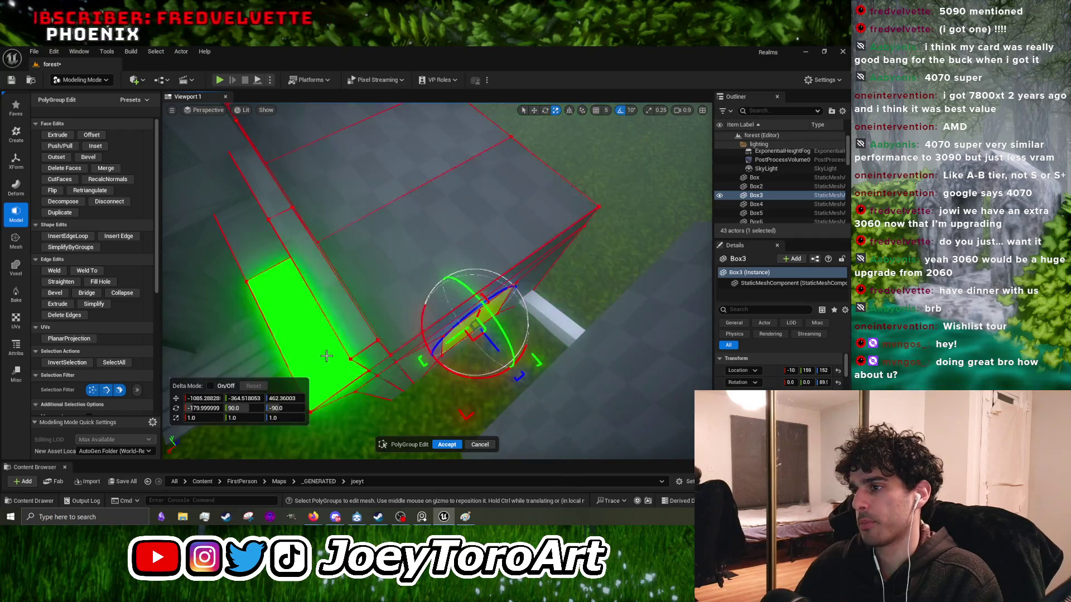
left_click_drag(457, 256, 457, 256)
left_click_drag(400, 234, 398, 237)
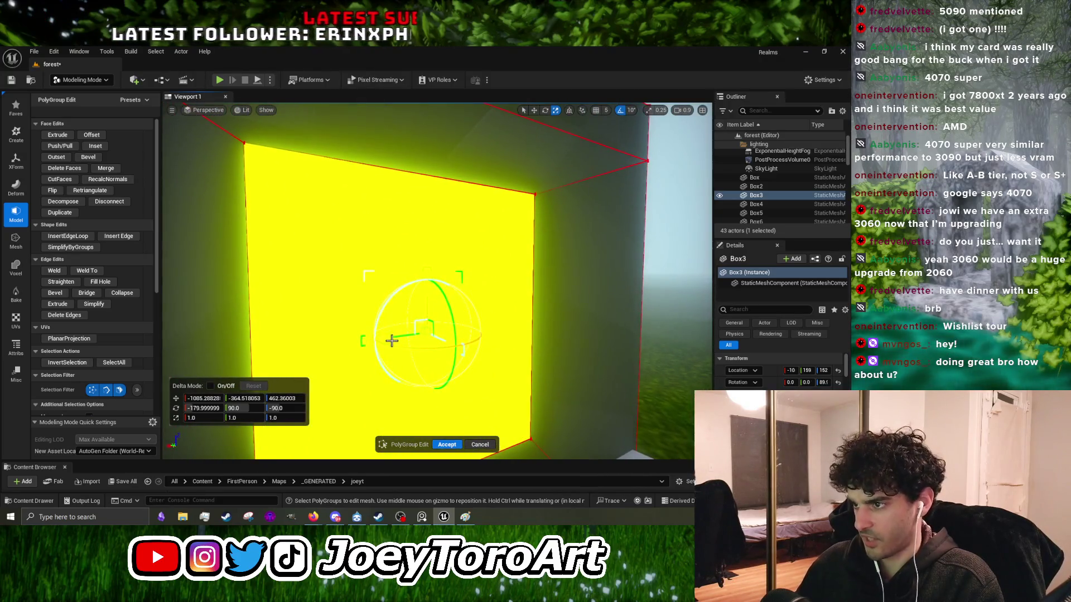
left_click_drag(370, 339, 370, 339)
left_click(447, 444)
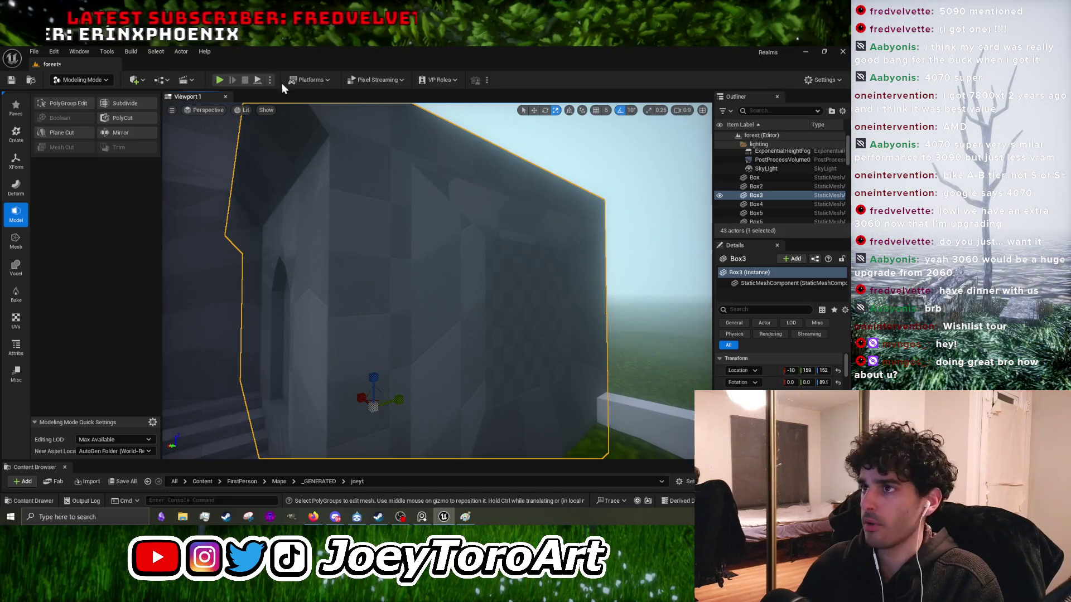
left_click(220, 79)
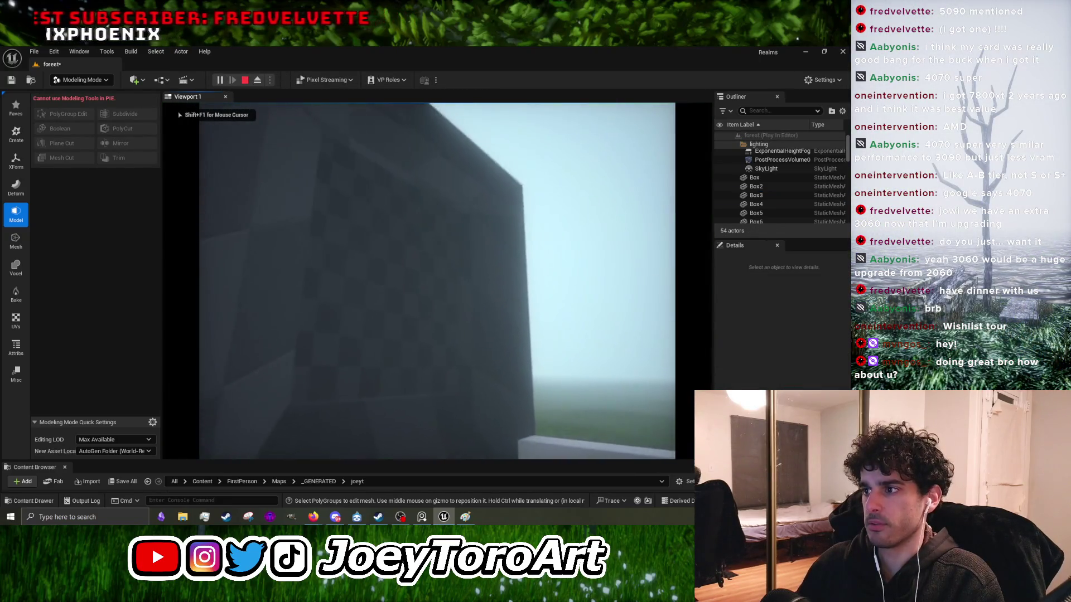
Step: Stop the playtest, reopen PolyGroup Edit and move the recessed face lower on the wall
key("Escape")
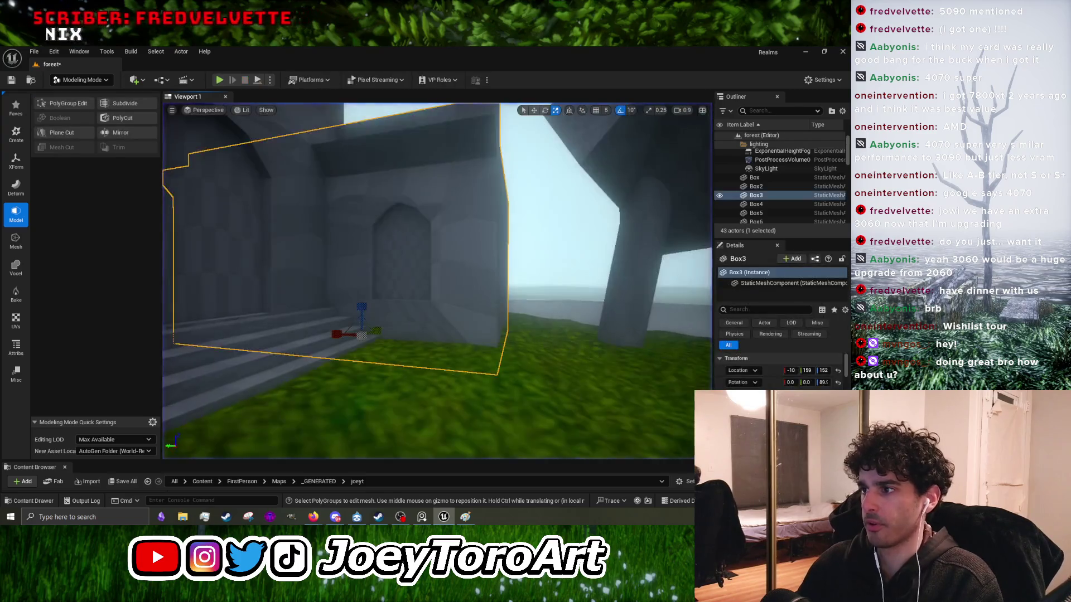
scroll(433, 275, "up", 3)
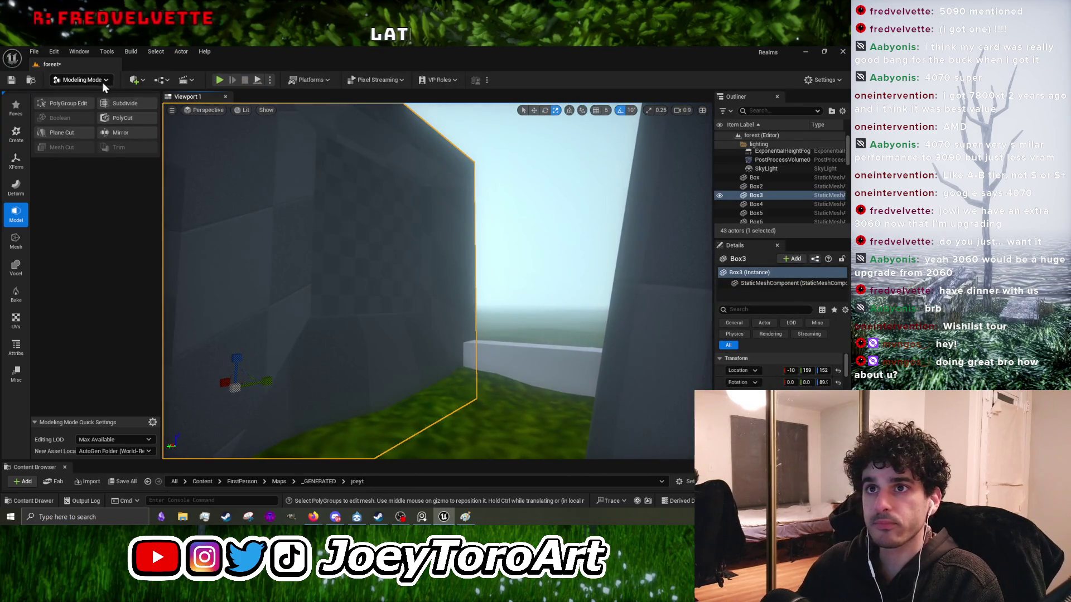
left_click(70, 103)
left_click(351, 267)
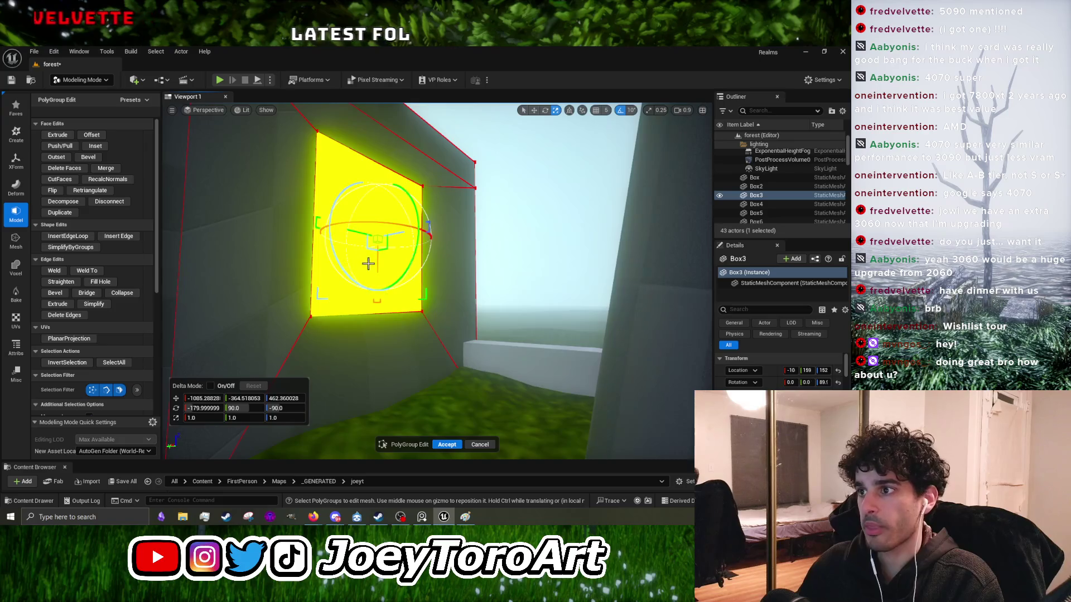
mouse_move(377, 262)
left_mouse_down()
mouse_move(368, 286)
mouse_move(410, 251)
mouse_move(419, 282)
mouse_move(363, 294)
mouse_move(167, 294)
left_mouse_up()
Step: Frame the face, switch the gizmo to scale, and accept the Box3 face changes
scroll(374, 294, "down", 5)
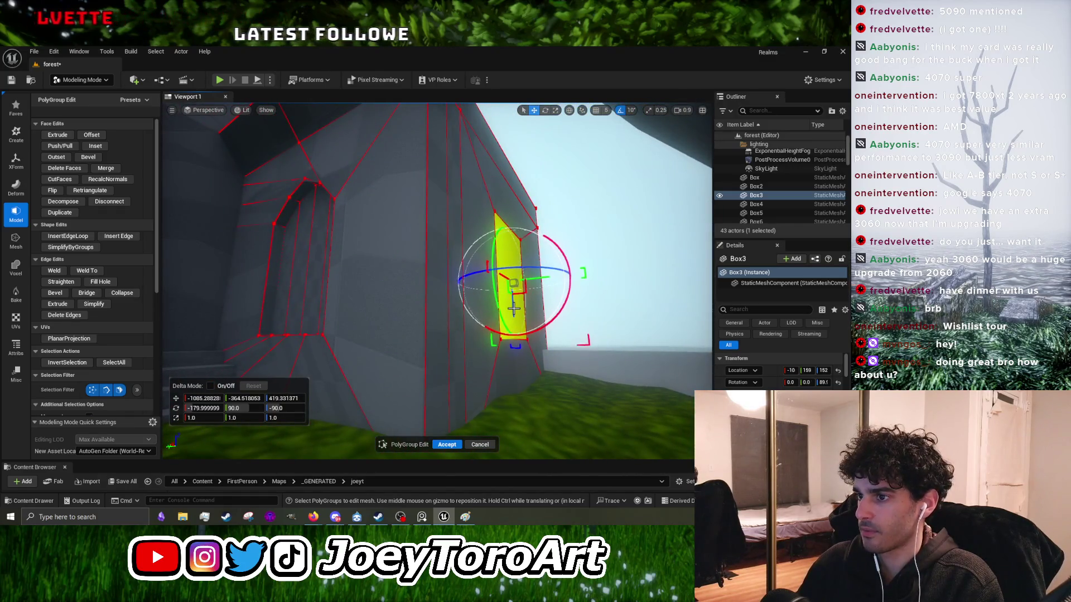
key("f")
key("r")
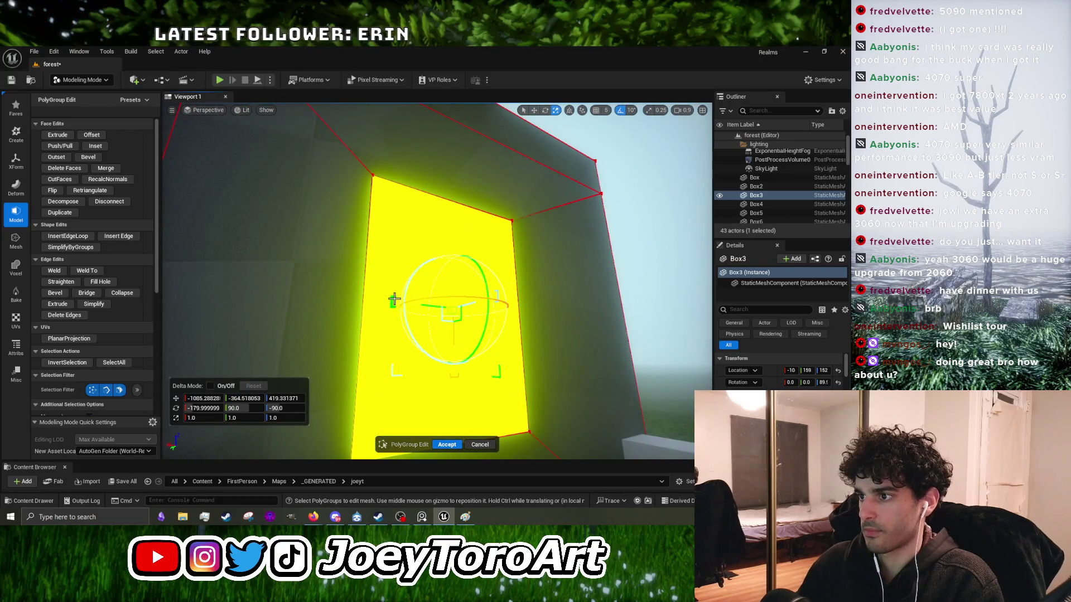
left_click_drag(396, 298, 382, 341)
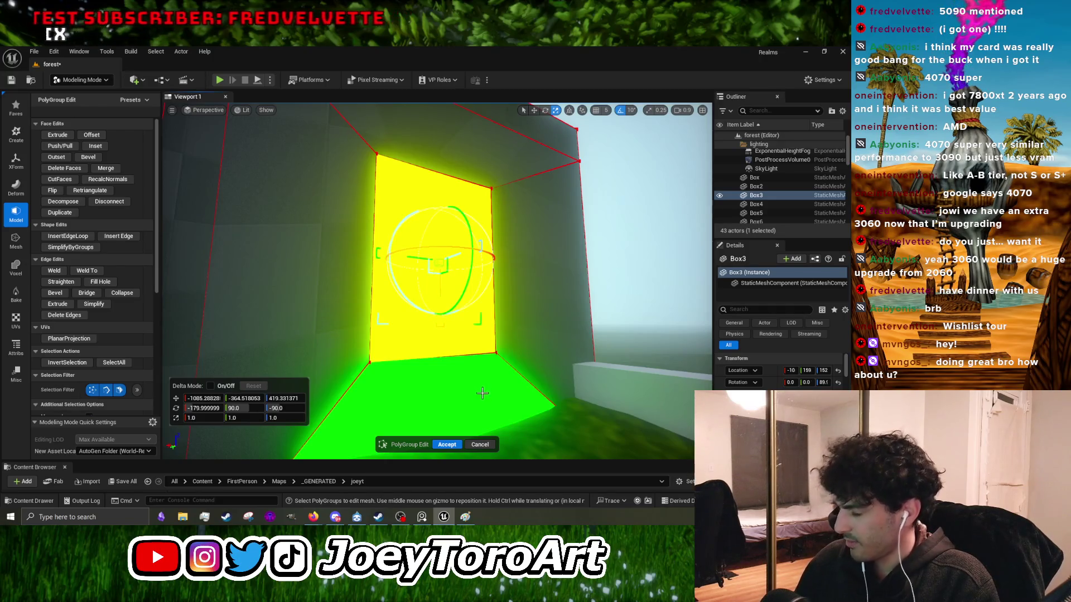
left_click(448, 445)
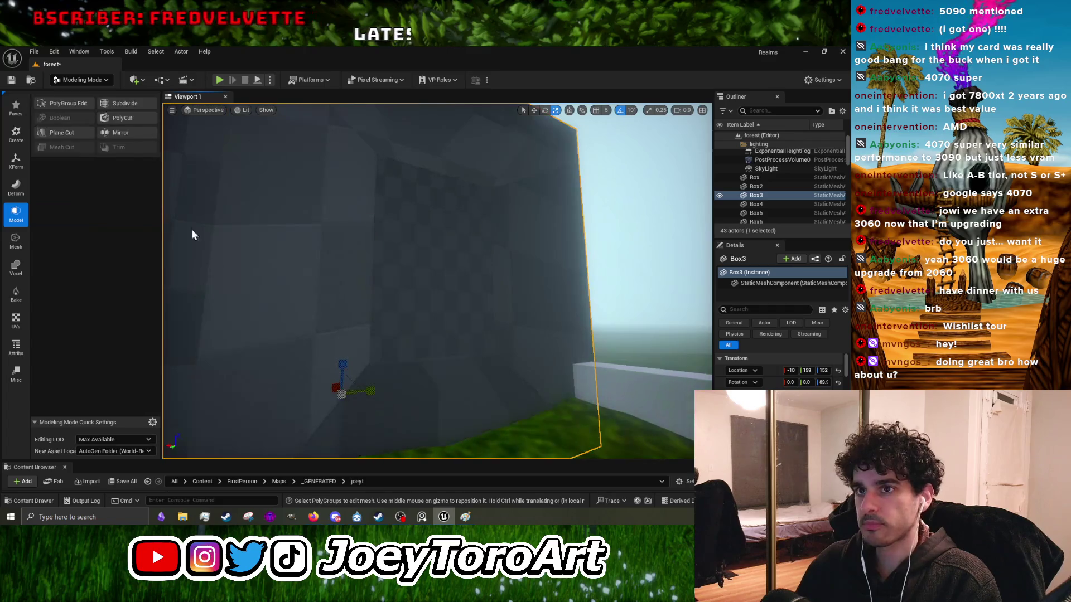
Step: Extrude a Box3 wall face into a doorway recess and accept the edits
left_click(77, 105)
left_click(430, 275)
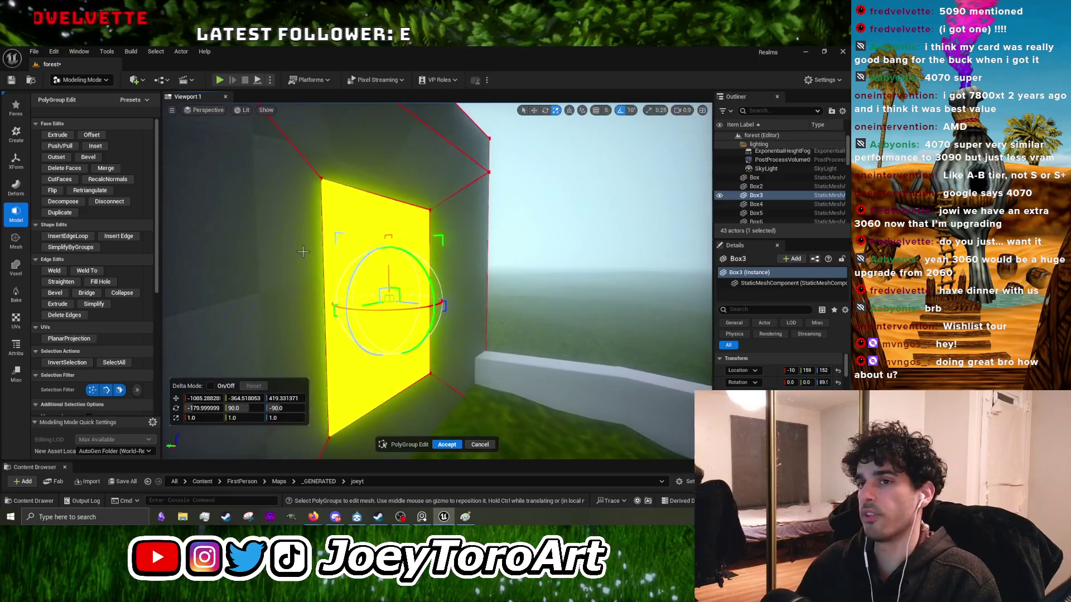
left_click(68, 136)
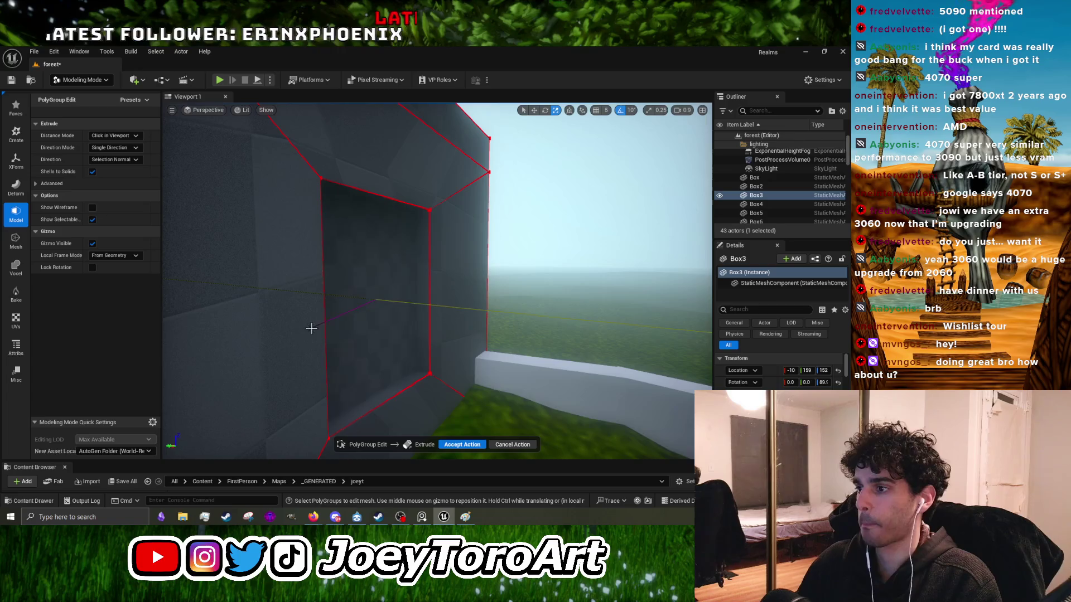
left_click(311, 328)
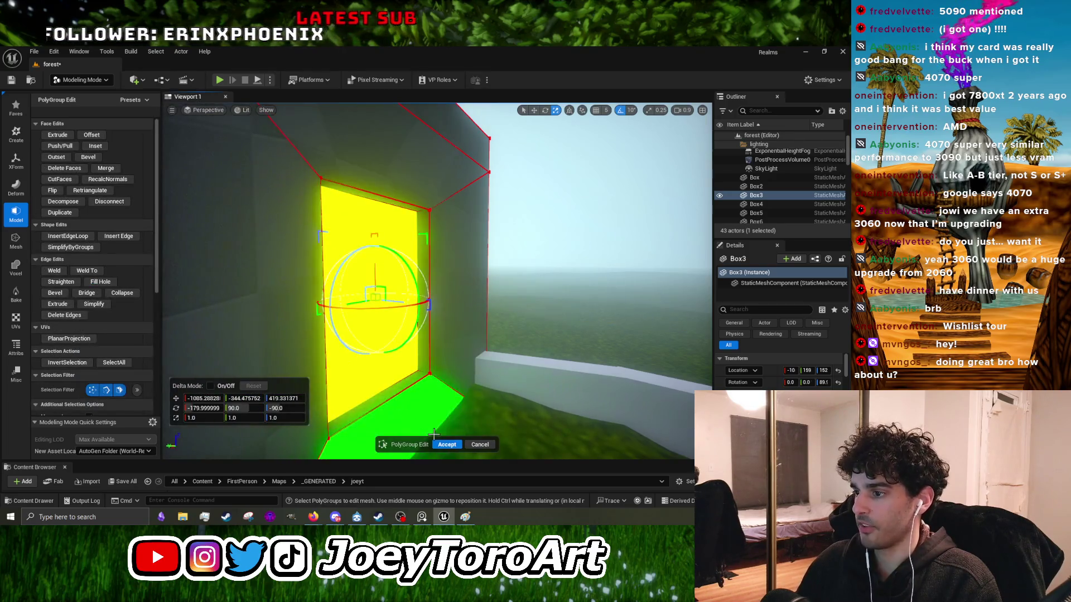
left_click(447, 444)
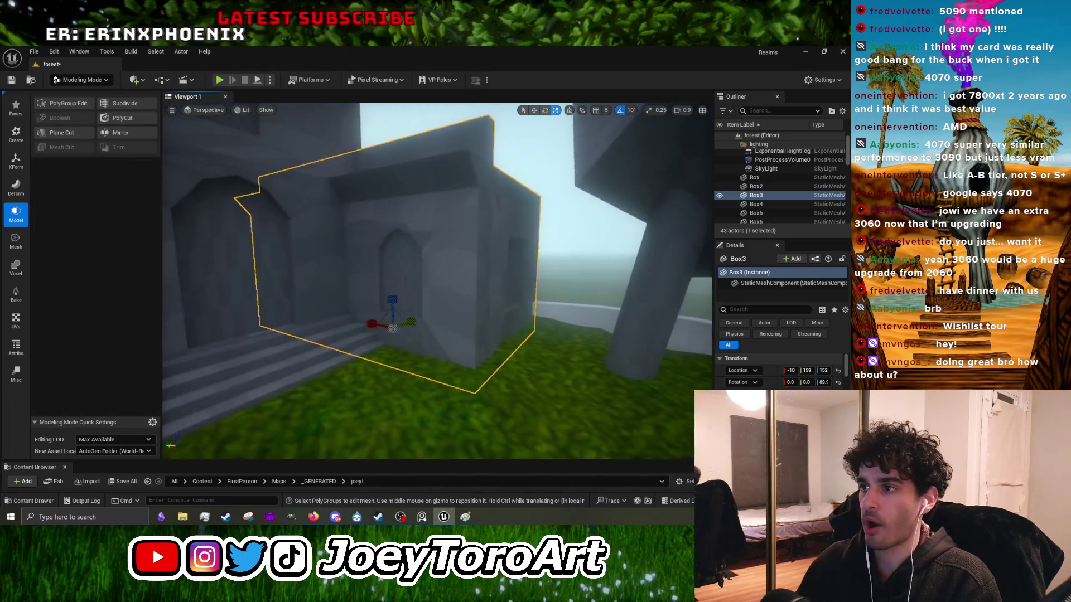
Step: Run a quick playtest of the level, then select the Box2 wall building
mouse_move(277, 109)
left_mouse_down()
mouse_move(290, 134)
mouse_move(277, 109)
left_mouse_up()
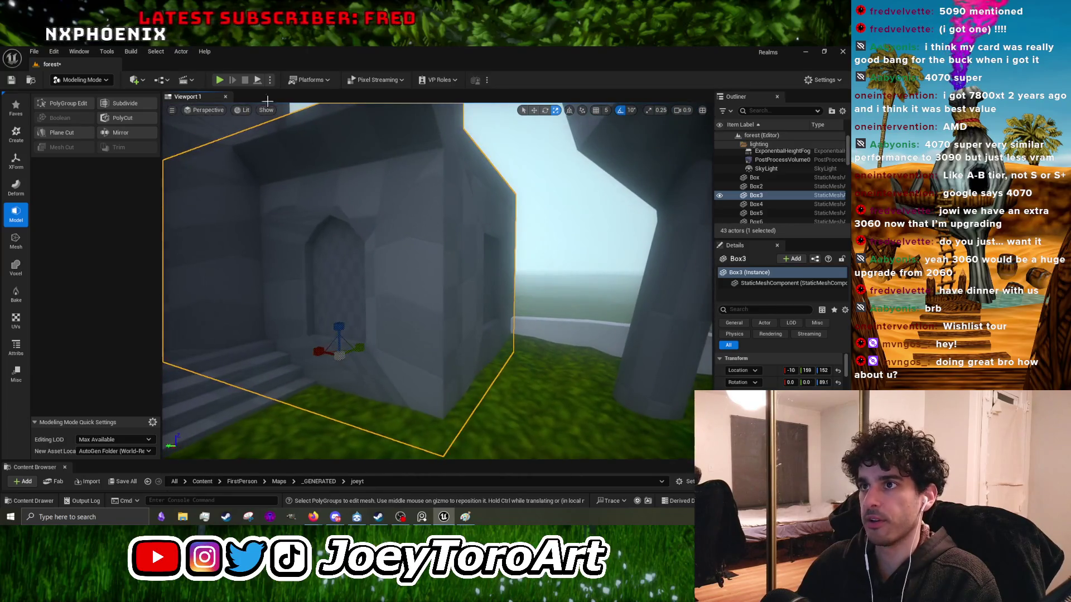
left_click(222, 81)
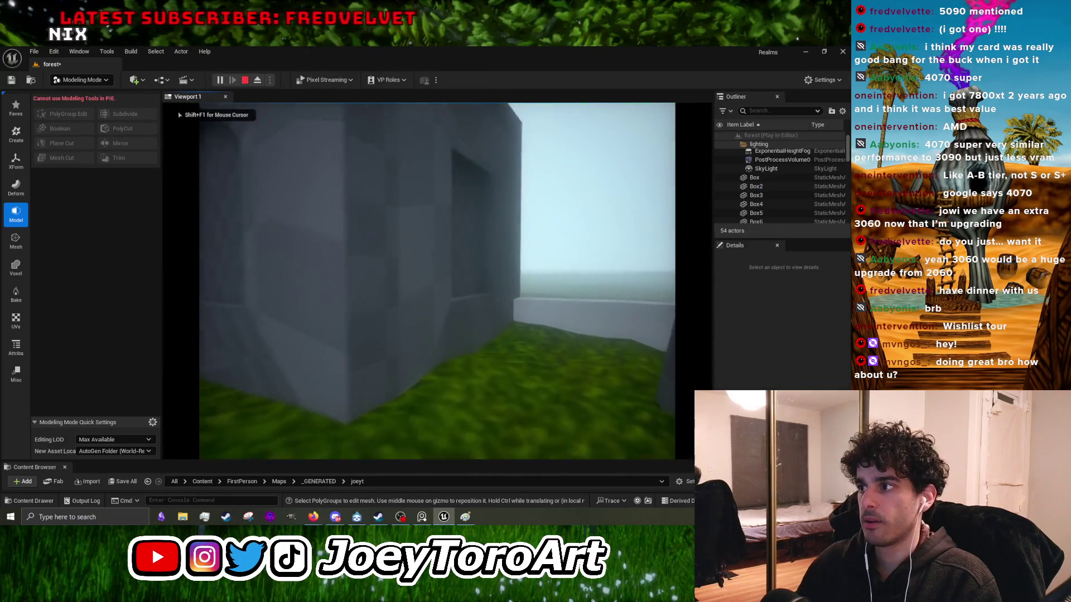
key("Escape")
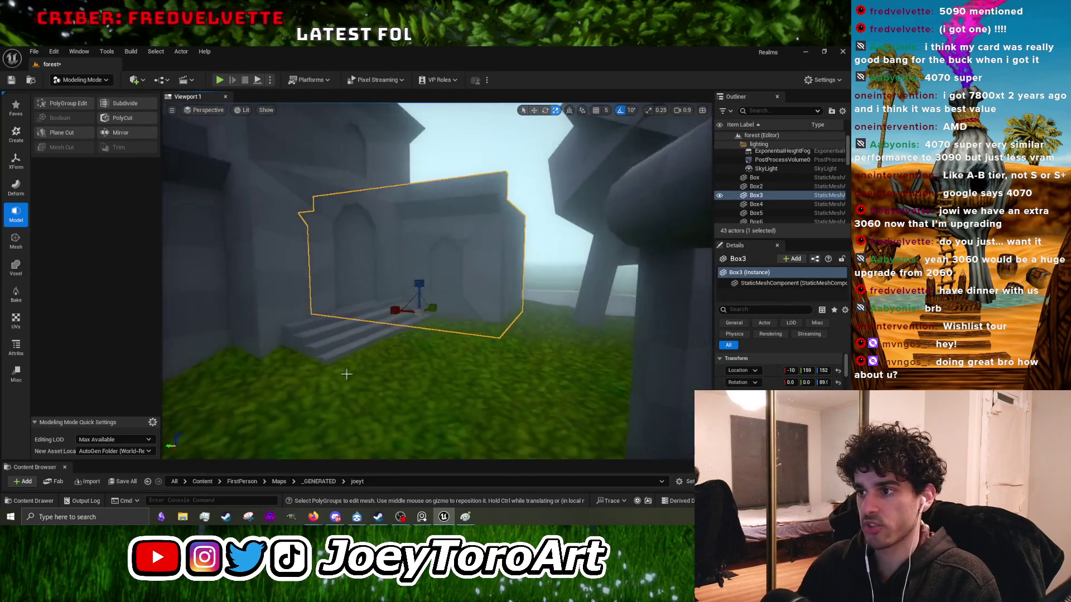
left_click(447, 375)
left_click(390, 268)
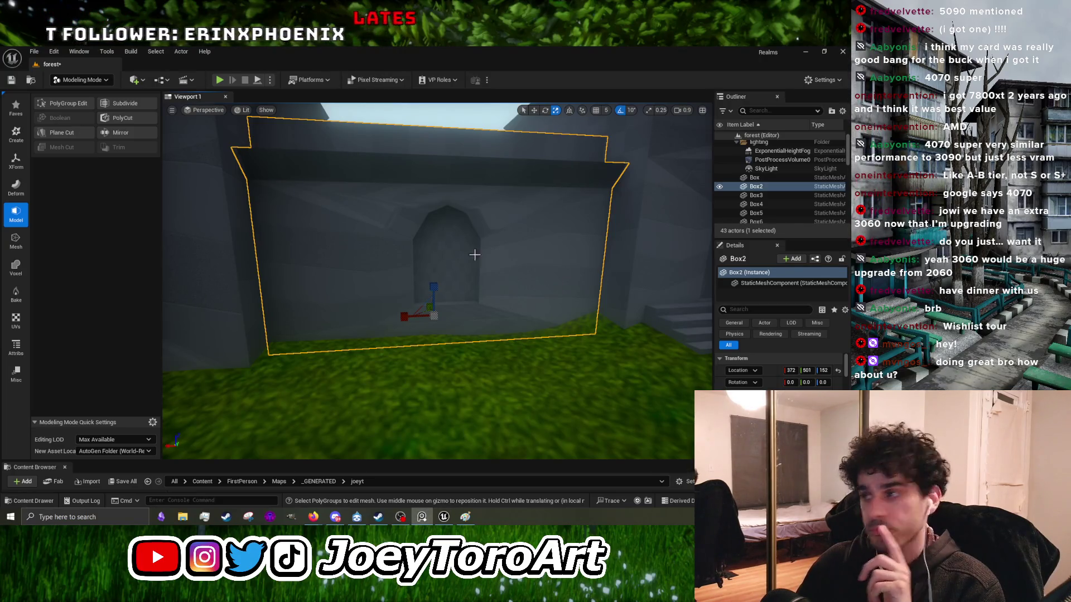
Step: Save the changed level content with Save Selected, then select the Box5 wall piece
key("ctrl+s")
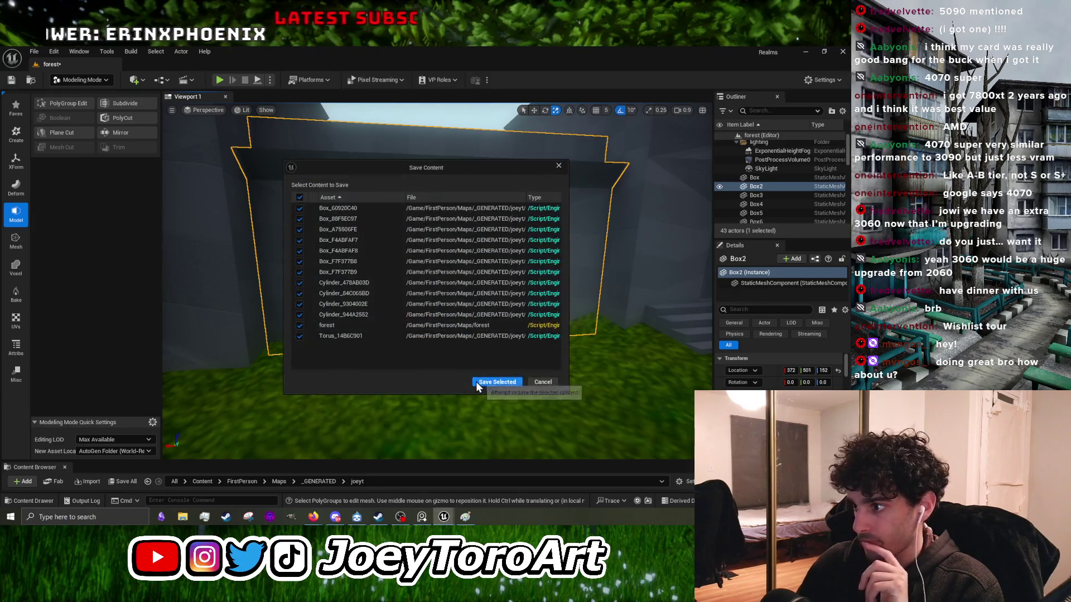
left_click(485, 378)
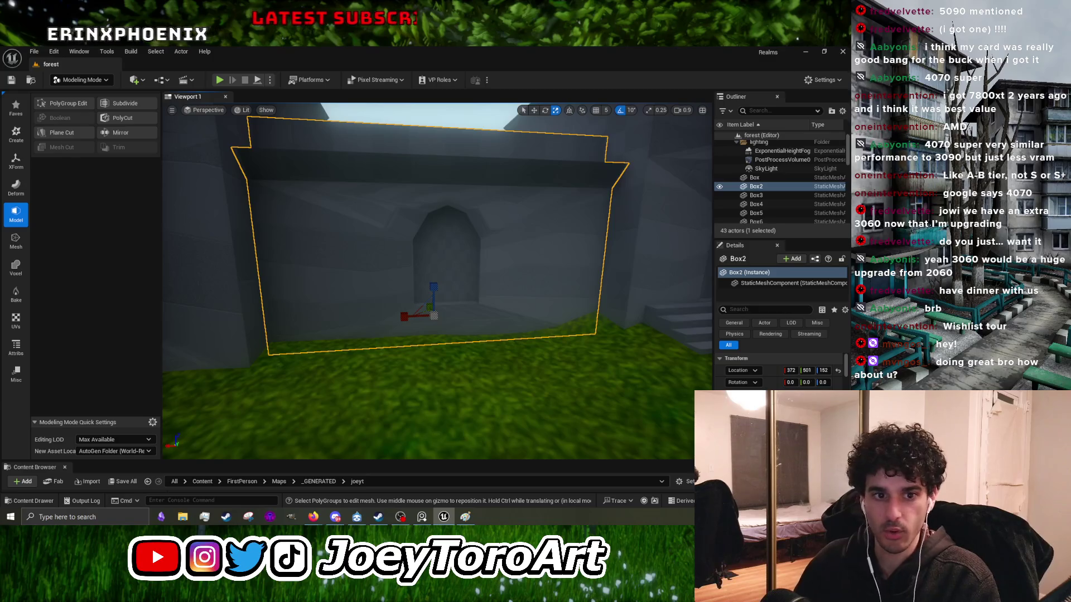
mouse_move(417, 183)
left_mouse_down()
mouse_move(491, 178)
mouse_move(379, 178)
mouse_move(458, 181)
mouse_move(401, 181)
mouse_move(446, 181)
mouse_move(402, 184)
mouse_move(441, 182)
mouse_move(354, 270)
mouse_move(334, 267)
mouse_move(357, 262)
left_mouse_up()
left_click(353, 273)
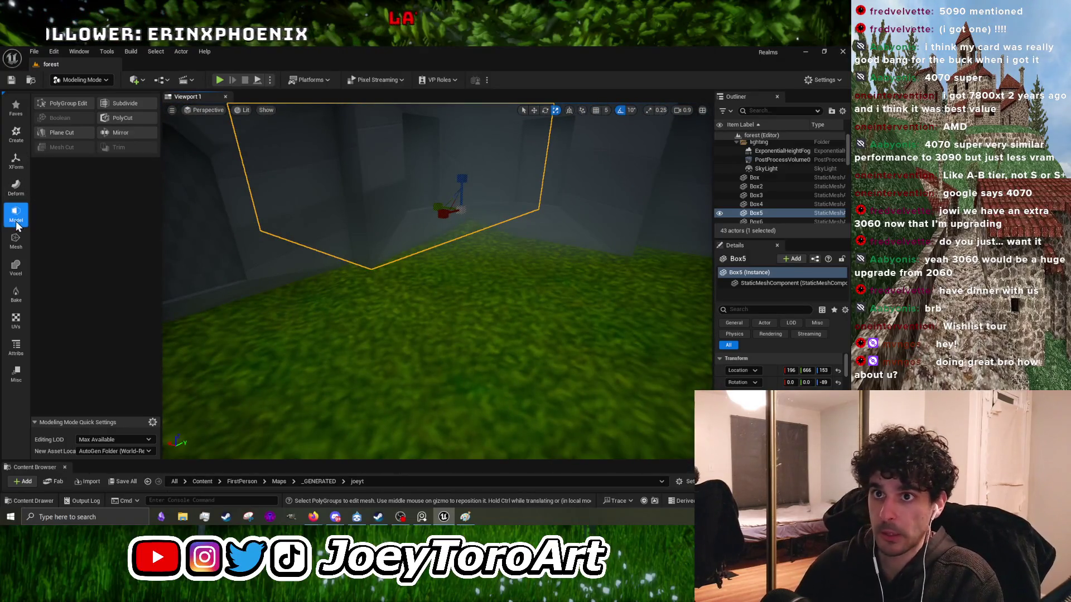
left_click(9, 137)
Step: Create a new box primitive near Box5 and accept it
left_click_drag(357, 263, 368, 251)
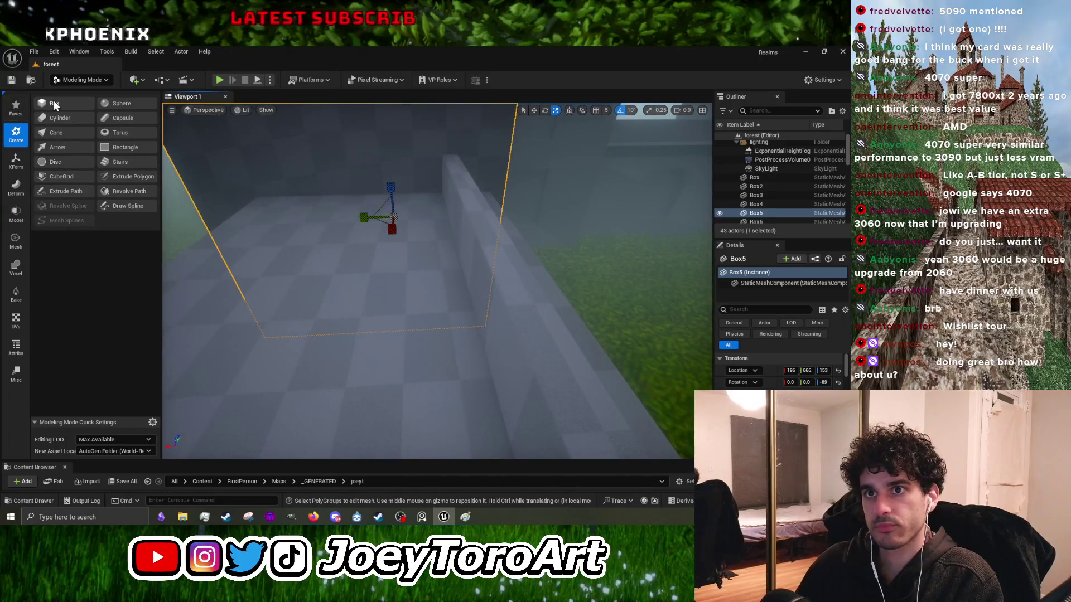
left_click(54, 104)
left_click(357, 312)
left_click_drag(422, 329, 423, 330)
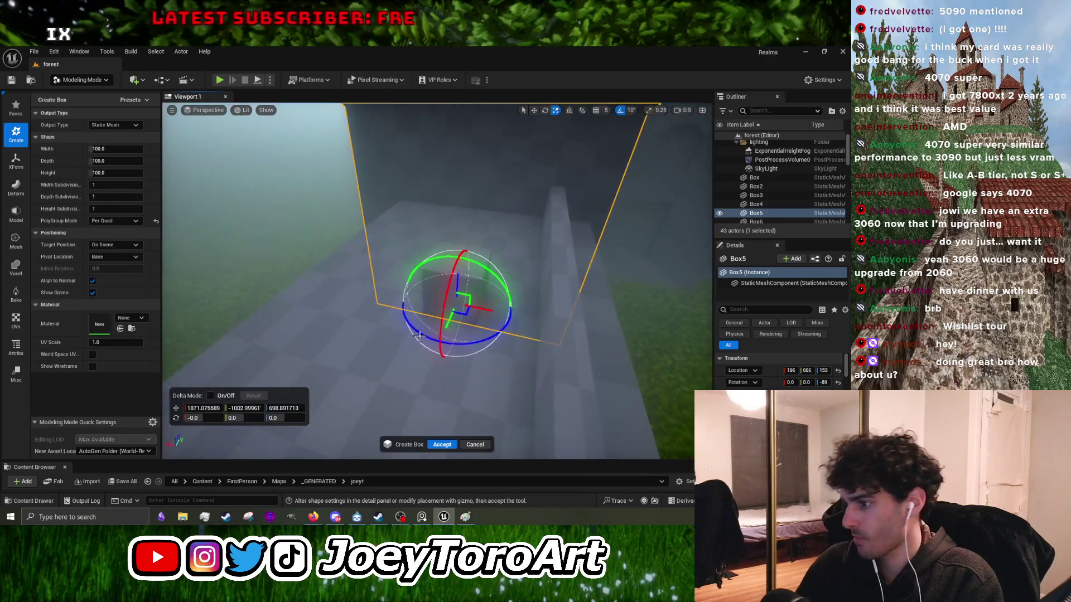
left_click(442, 445)
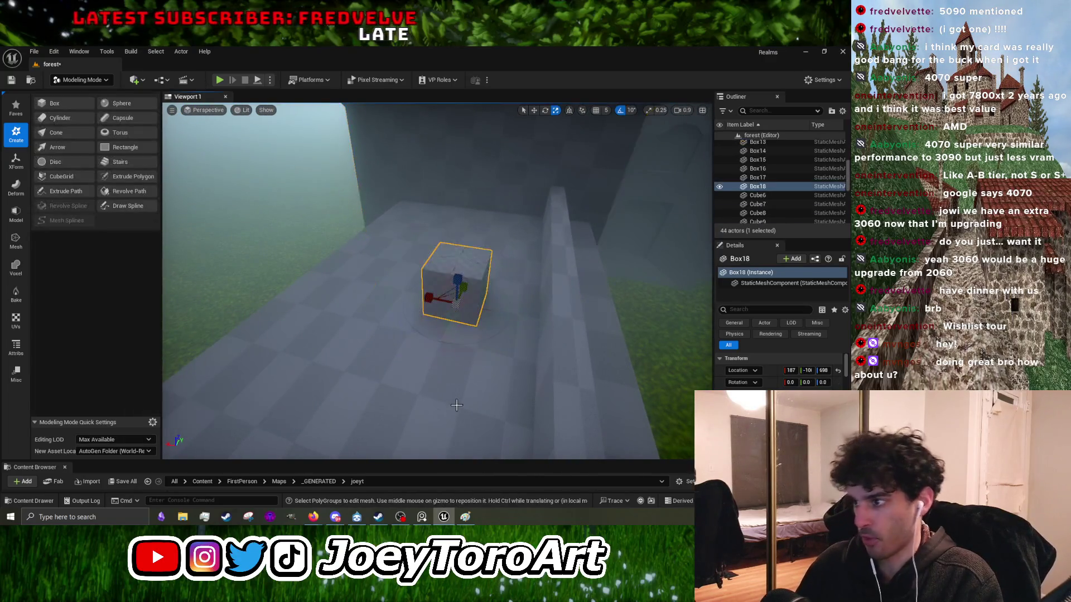
Step: Lower the new Box18 onto the grass by the wall base and angle it
mouse_move(359, 325)
left_mouse_down()
mouse_move(615, 346)
mouse_move(424, 329)
mouse_move(479, 329)
left_mouse_up()
mouse_move(448, 274)
left_mouse_down()
mouse_move(442, 410)
mouse_move(562, 382)
mouse_move(502, 368)
mouse_move(410, 316)
left_mouse_up()
key("r")
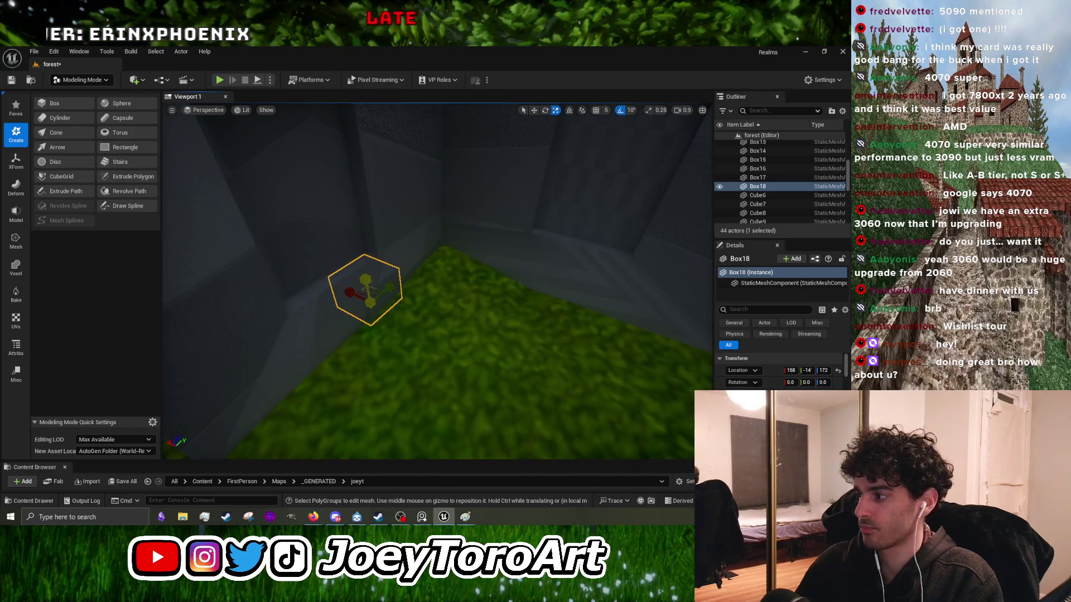
scroll(364, 289, "up", 3)
scroll(351, 306, "down", 6)
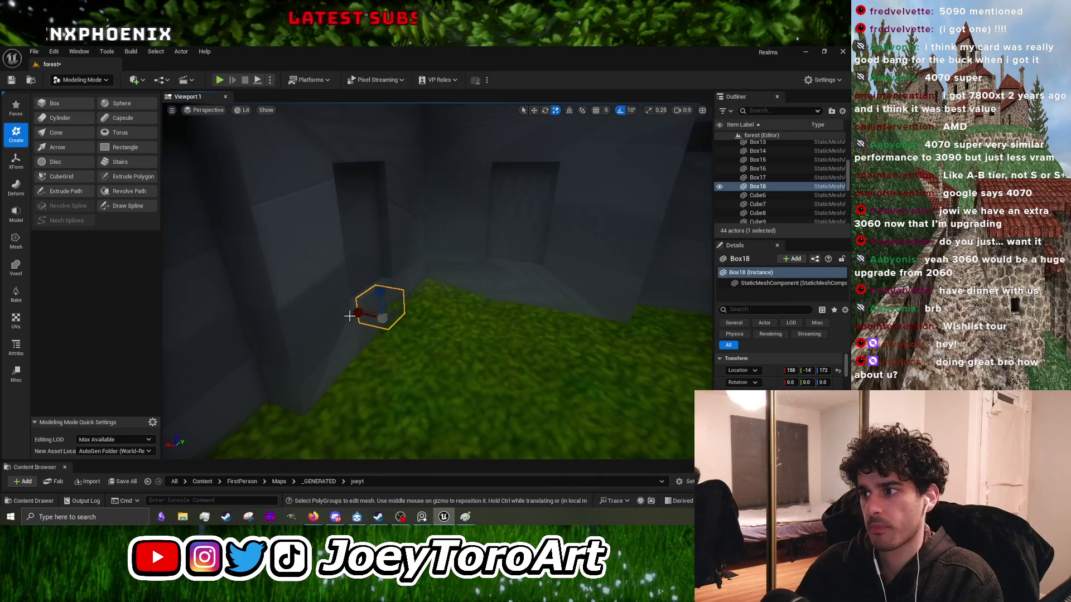
mouse_move(423, 353)
left_mouse_down()
mouse_move(426, 296)
mouse_move(429, 373)
mouse_move(461, 373)
mouse_move(447, 336)
left_mouse_up()
key("e")
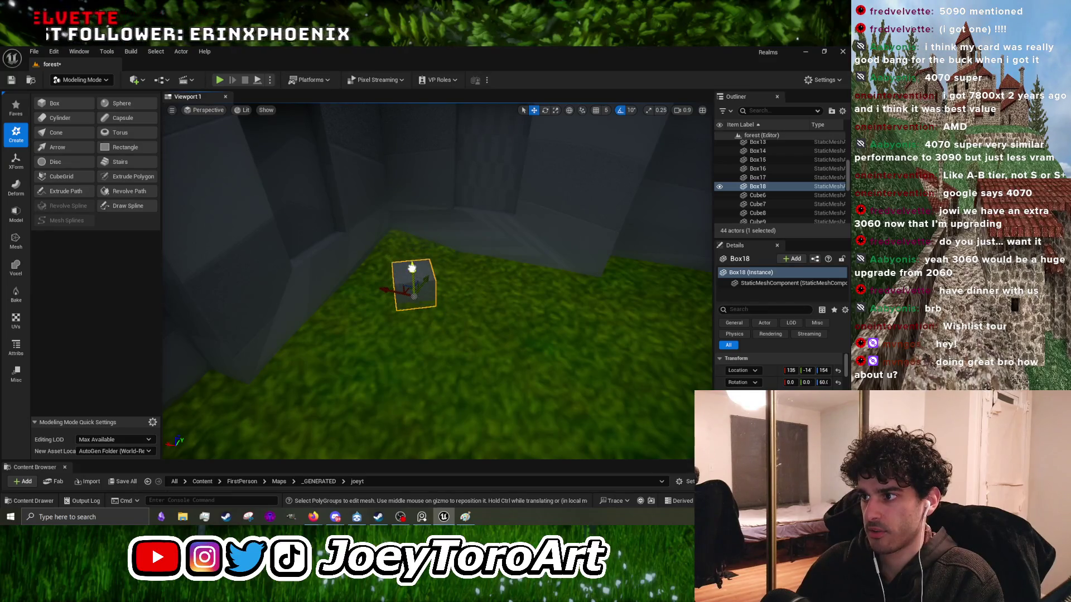
mouse_move(413, 270)
left_mouse_down()
mouse_move(495, 293)
mouse_move(353, 307)
mouse_move(321, 326)
mouse_move(410, 329)
mouse_move(400, 336)
left_mouse_up()
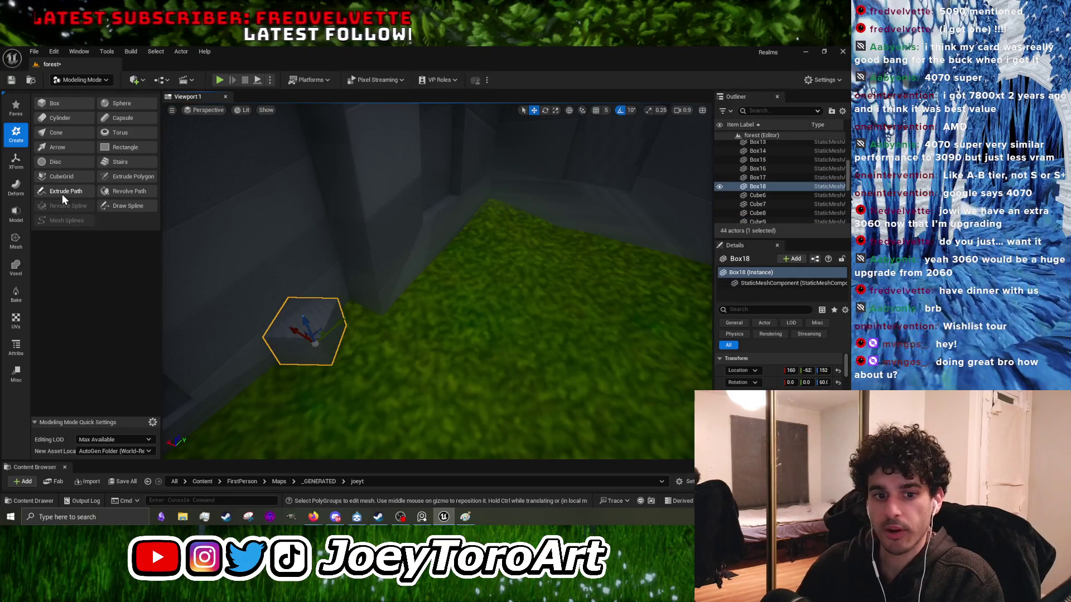
Step: Extrude Box18's end face along its local axis to make a long, low slab
left_click(17, 216)
left_click(86, 114)
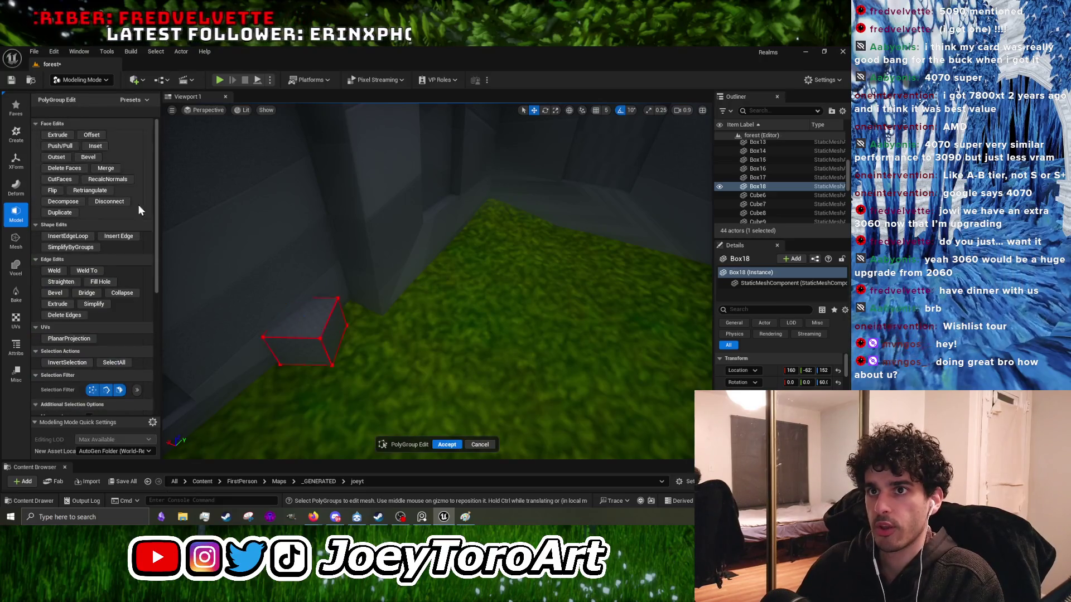
left_click(335, 334)
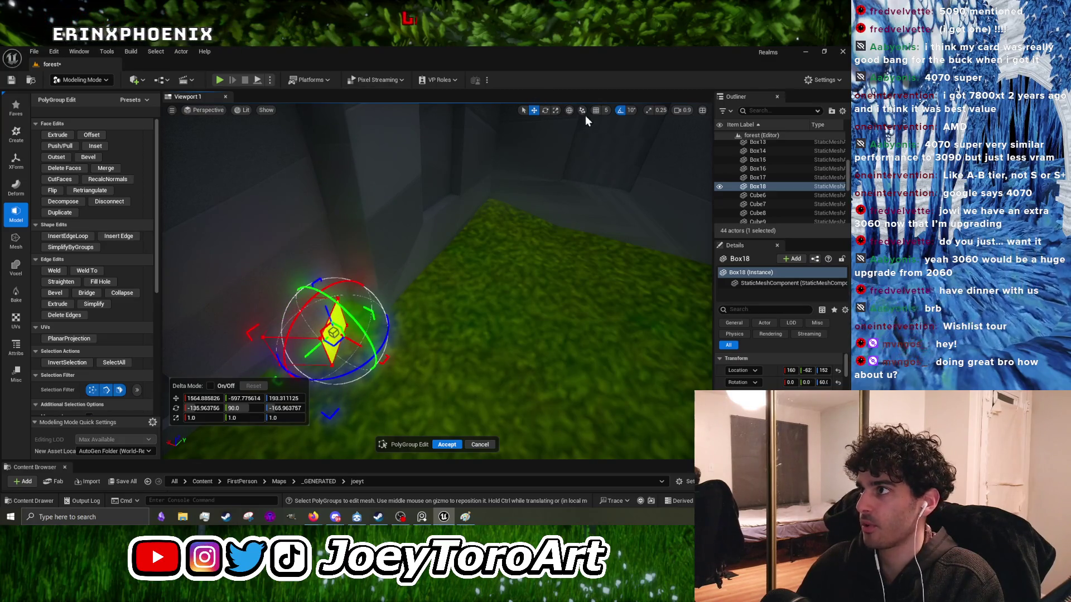
left_click(569, 110)
left_click_drag(362, 331, 531, 337)
left_click(447, 445)
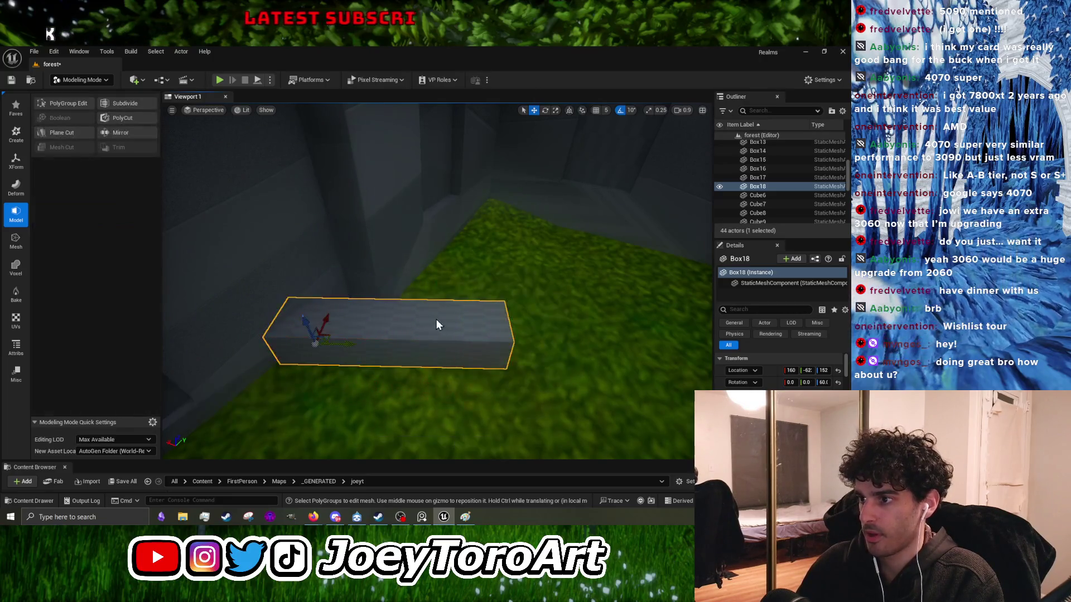
Step: Run a quick playtest of the slab and return to the editor
left_click(220, 81)
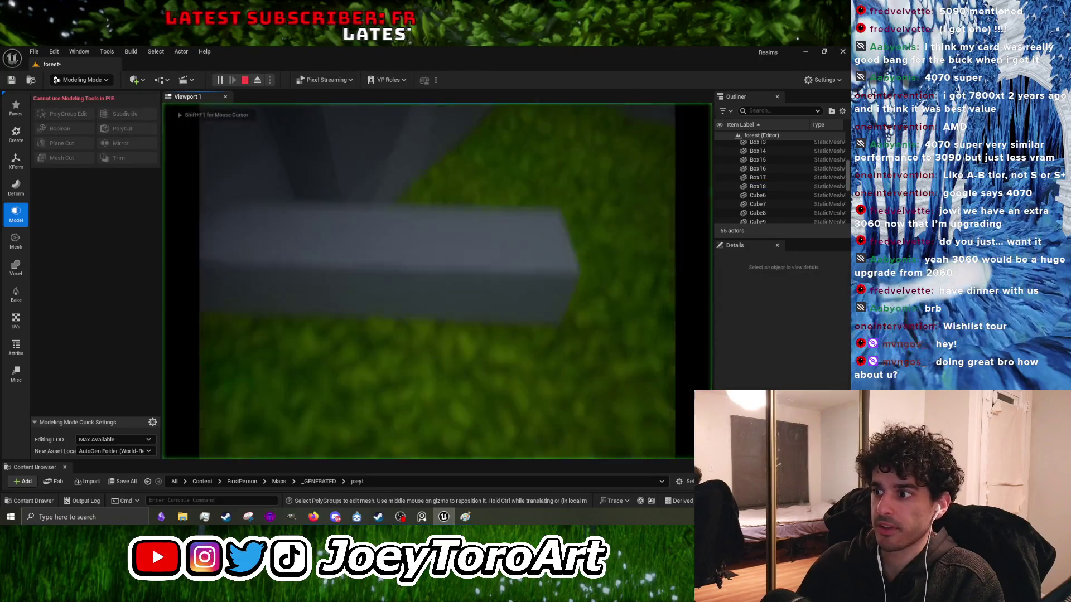
key("Escape")
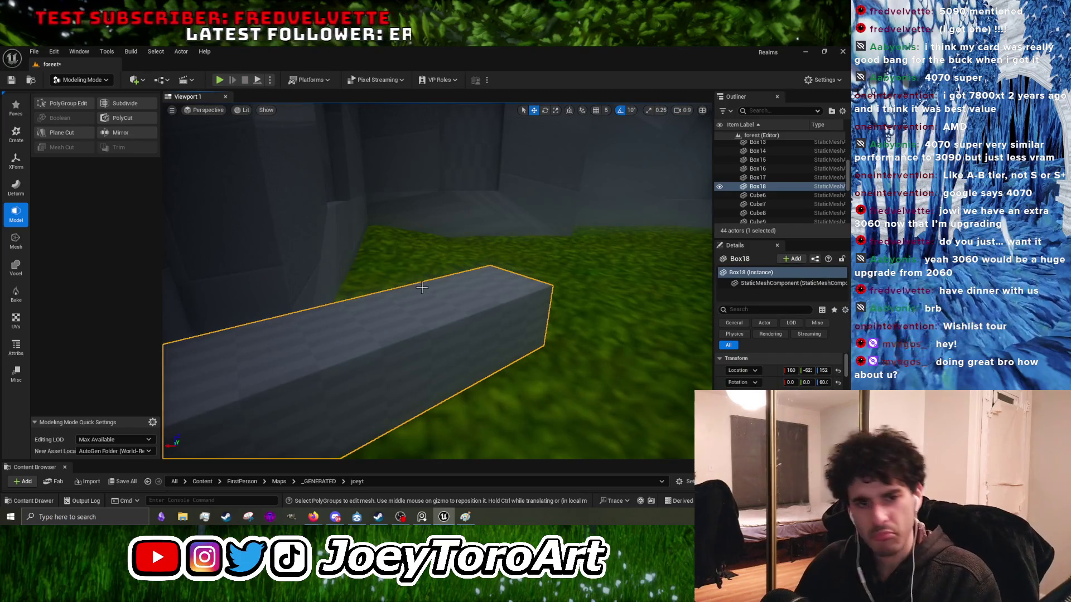
scroll(413, 302, "down", 4)
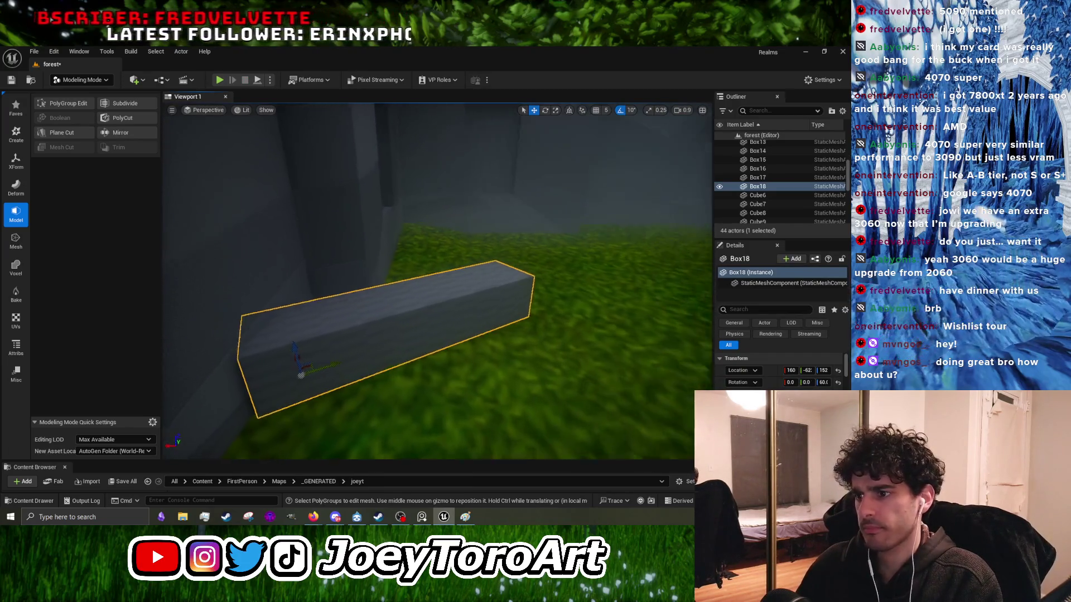
scroll(404, 328, "up", 3)
Step: Rotate the Box18 slab to 89.9 degrees on Z and start another playtest
key("r")
mouse_move(317, 304)
left_mouse_down()
mouse_move(407, 307)
mouse_move(433, 272)
mouse_move(405, 326)
mouse_move(391, 312)
mouse_move(415, 334)
mouse_move(398, 321)
mouse_move(391, 279)
mouse_move(339, 367)
left_mouse_up()
key("e")
key("w")
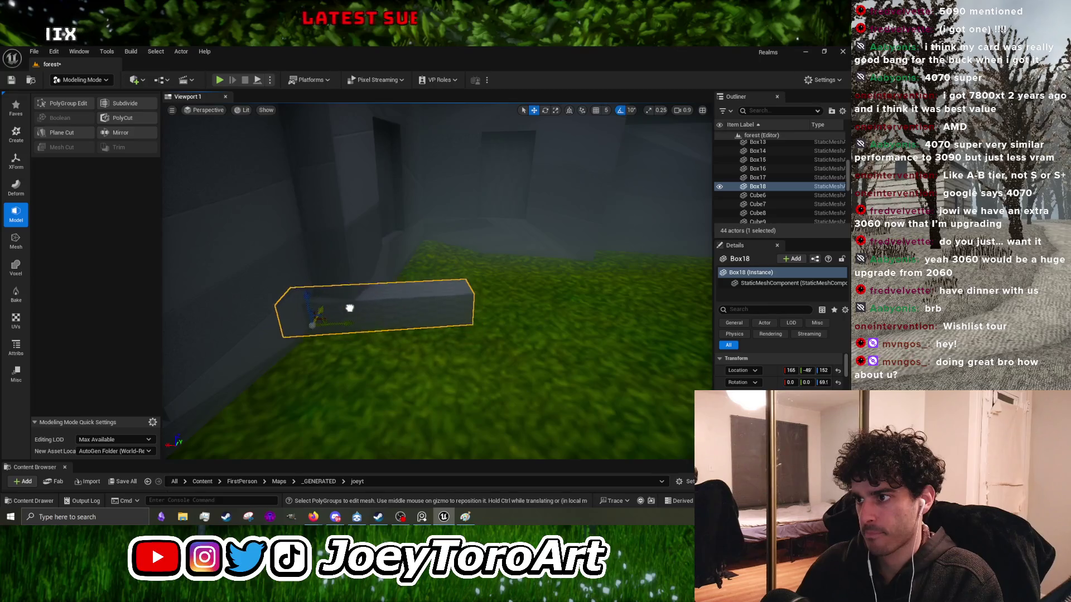
mouse_move(326, 311)
left_mouse_down()
mouse_move(406, 263)
mouse_move(382, 239)
mouse_move(434, 300)
mouse_move(351, 289)
mouse_move(368, 243)
mouse_move(439, 288)
mouse_move(313, 168)
mouse_move(253, 135)
left_mouse_up()
left_click(220, 80)
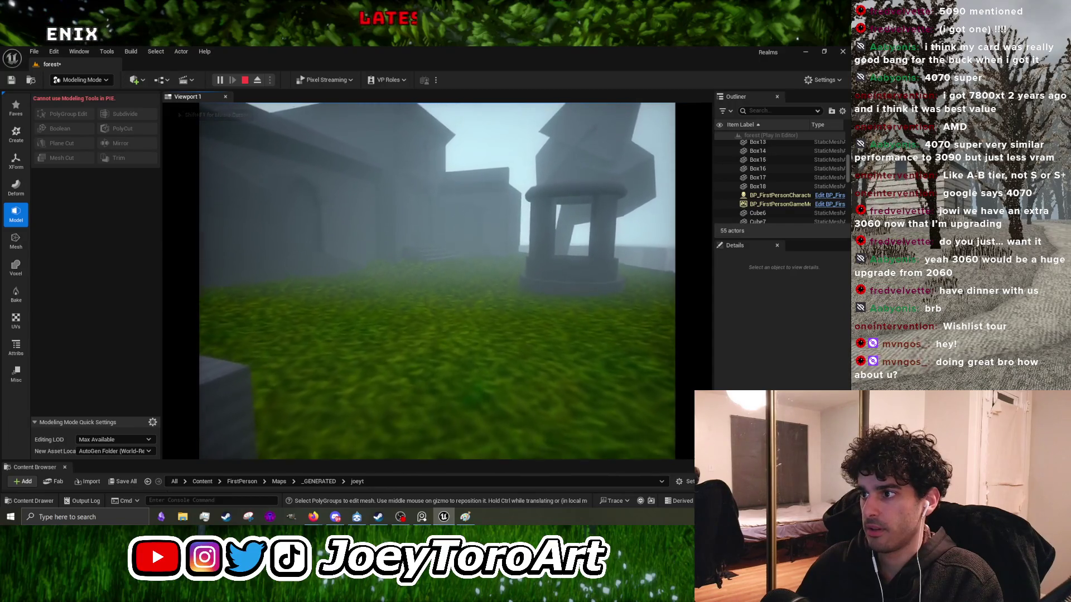
key("Escape")
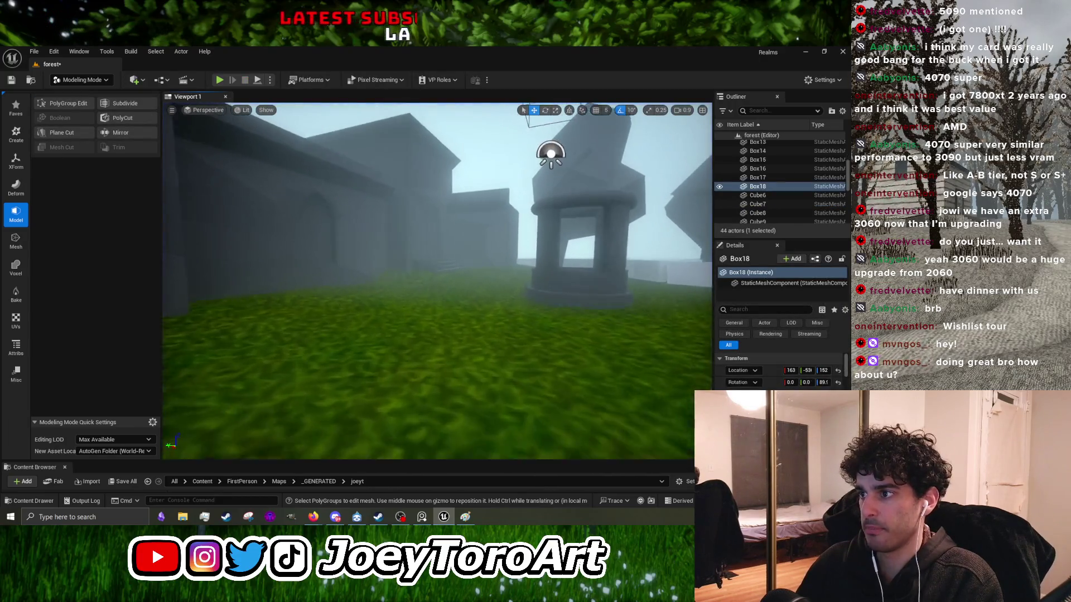
key("f")
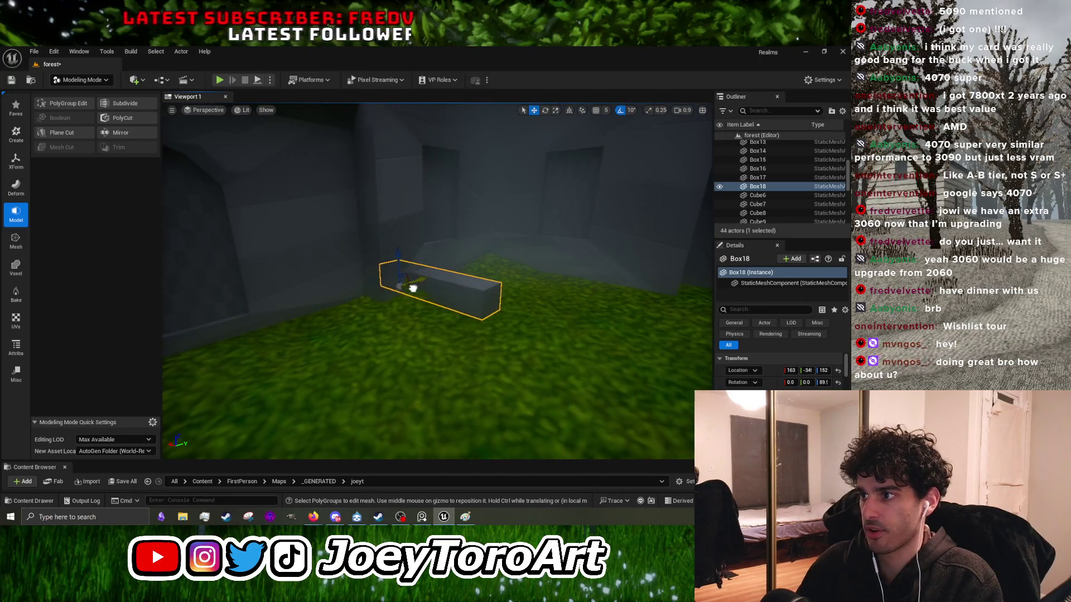
scroll(401, 288, "up", 5)
scroll(379, 316, "down", 3)
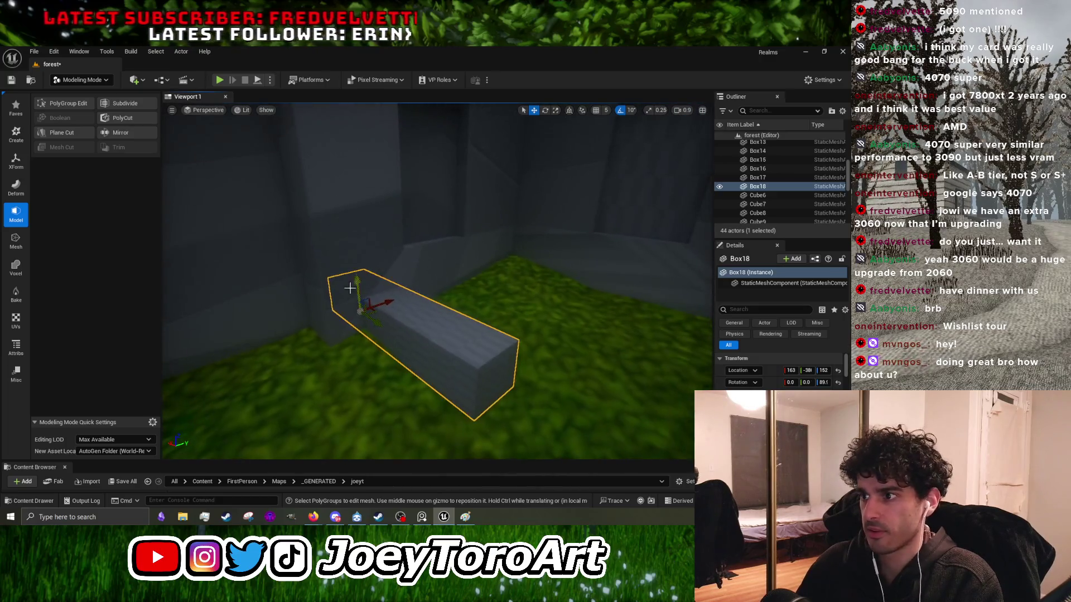
left_click_drag(379, 316, 433, 337)
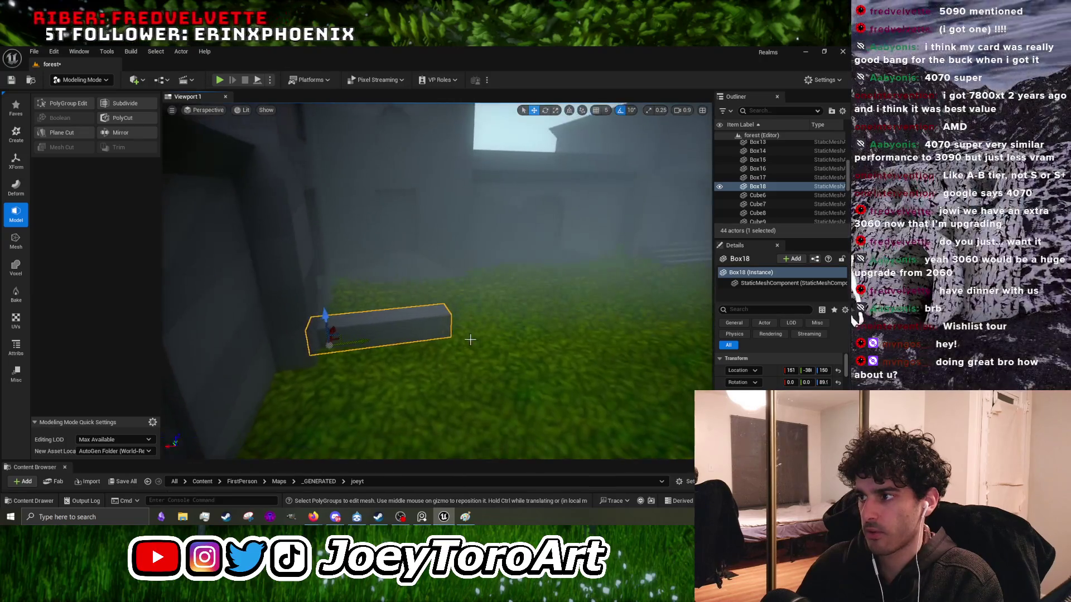
left_click(219, 80)
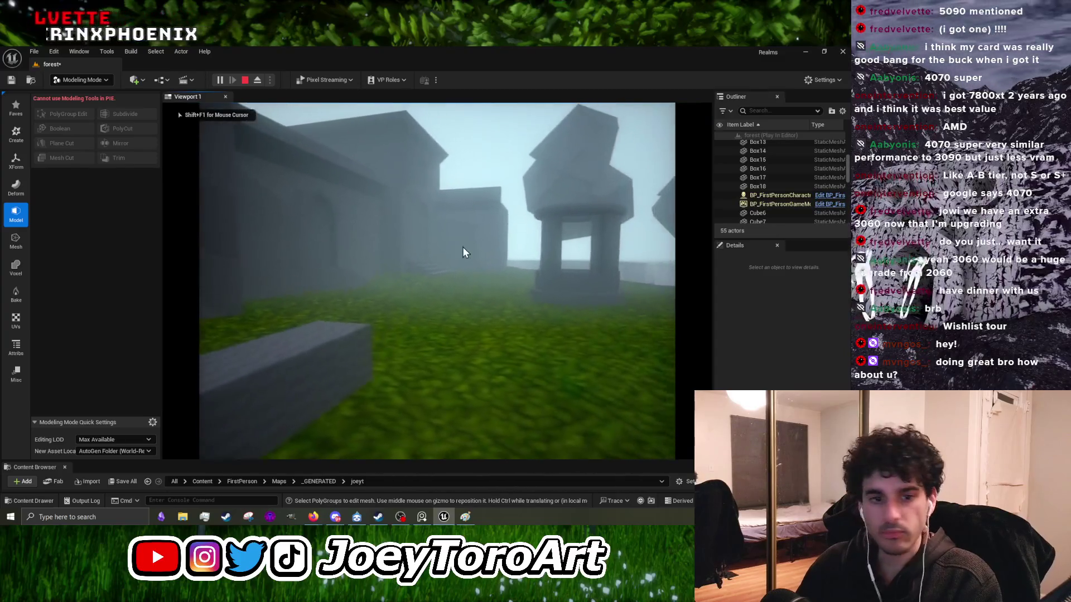
key("Escape")
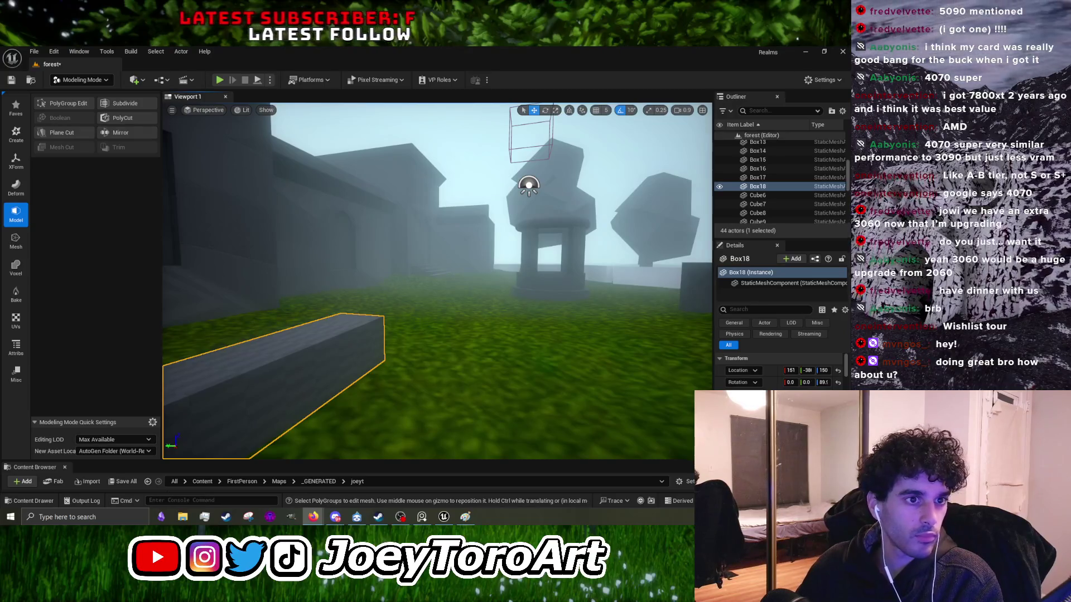
mouse_move(438, 335)
left_mouse_down()
mouse_move(390, 279)
mouse_move(468, 267)
mouse_move(413, 273)
mouse_move(420, 383)
left_mouse_up()
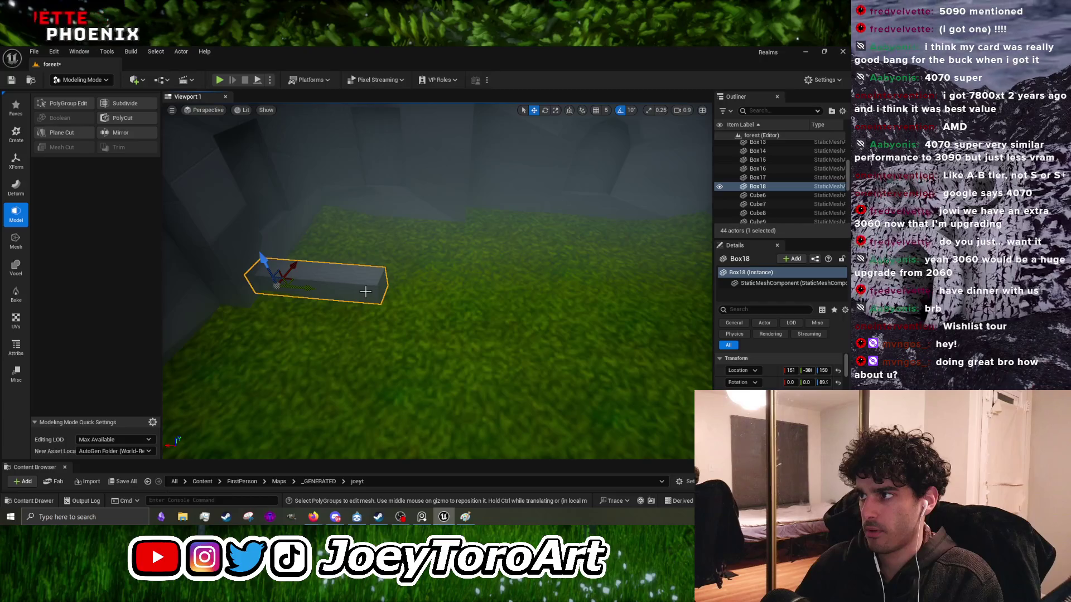
left_click_drag(407, 301, 408, 325)
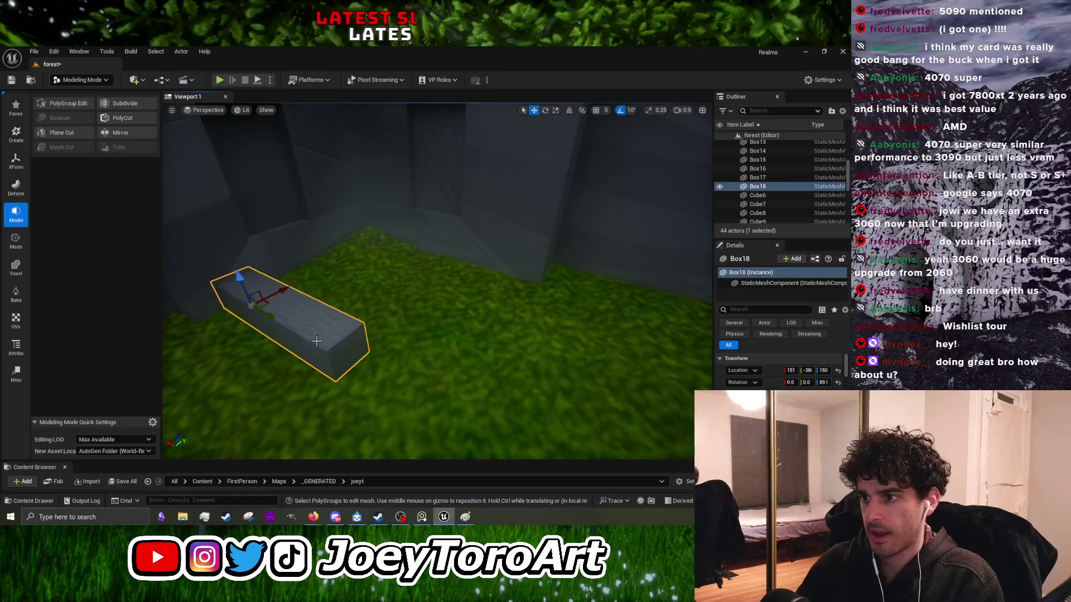
left_click_drag(390, 301, 394, 304)
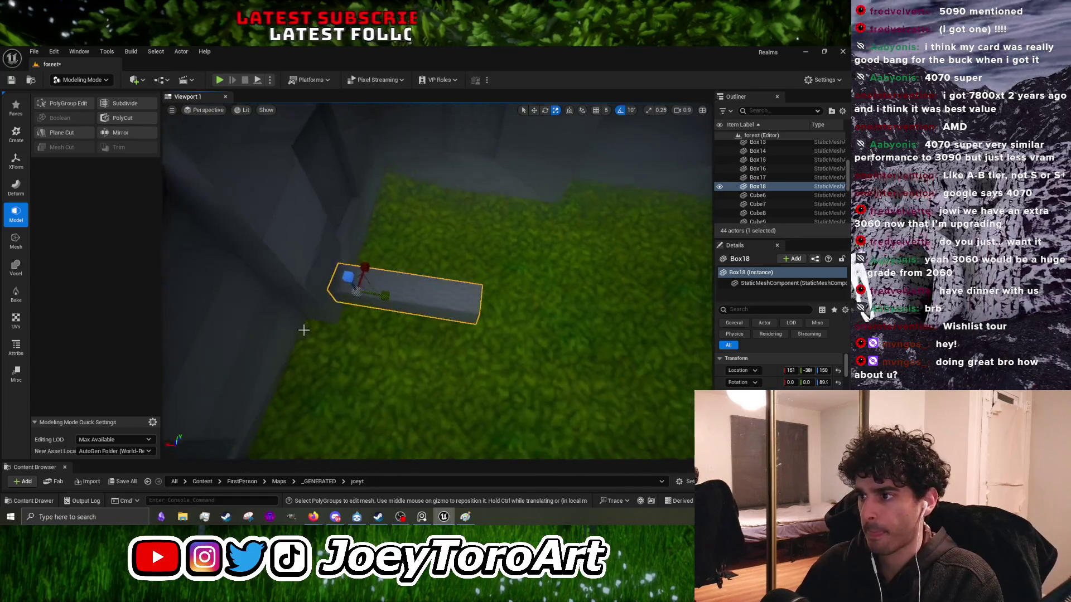
Step: Delete the long Box18 slab while staying in Modeling Mode
key("Delete")
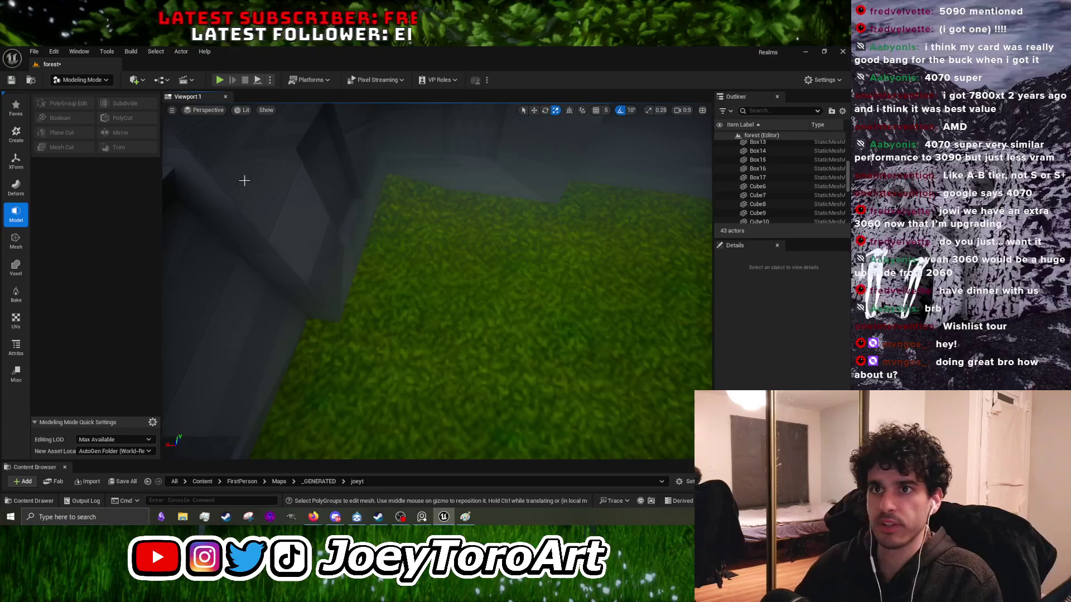
left_click(82, 80)
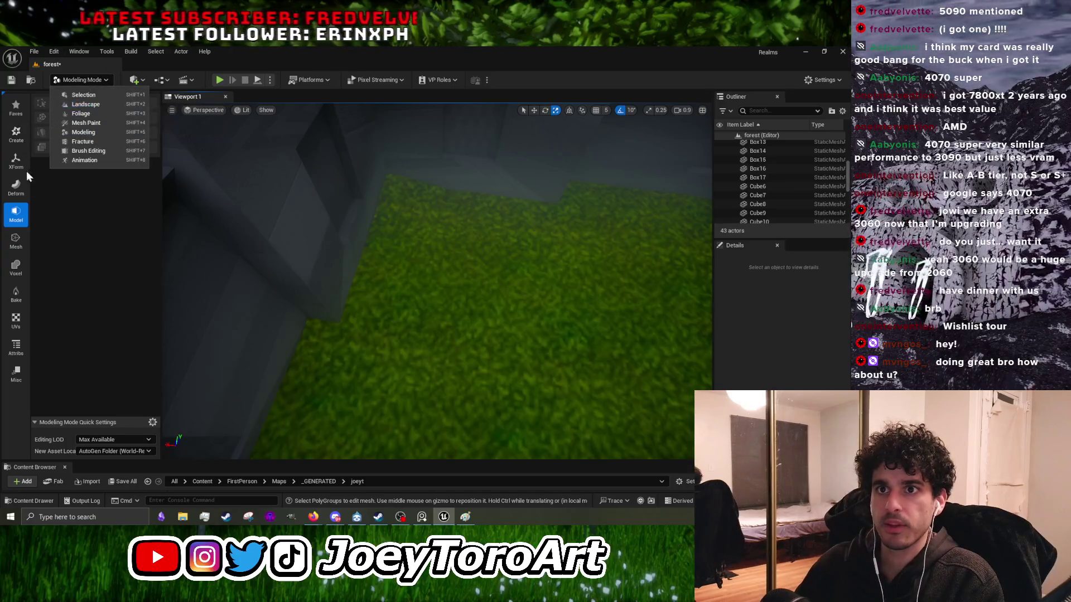
left_click(16, 217)
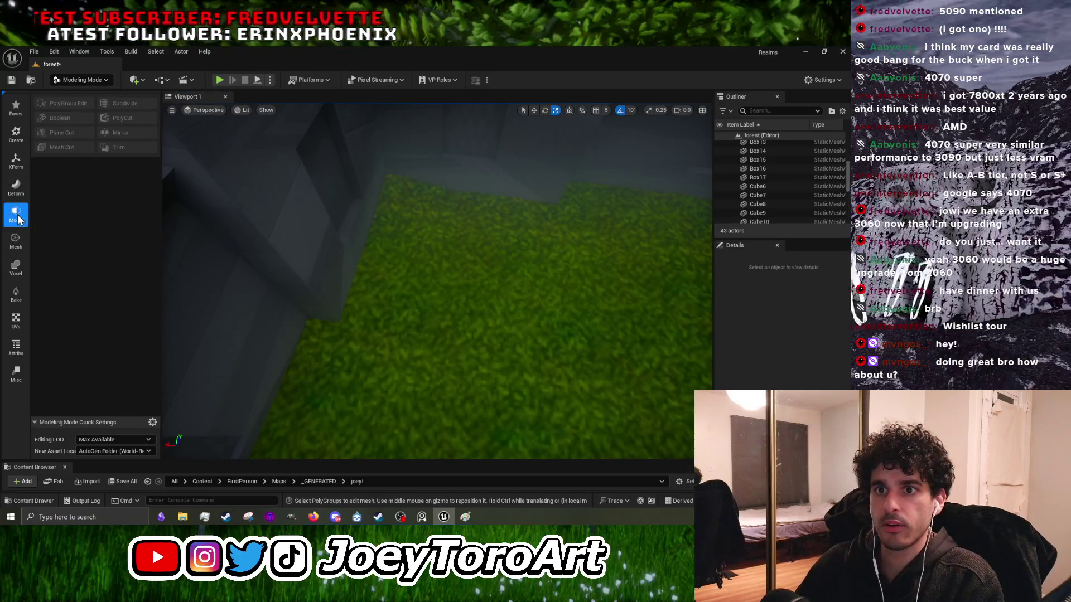
left_click(58, 82)
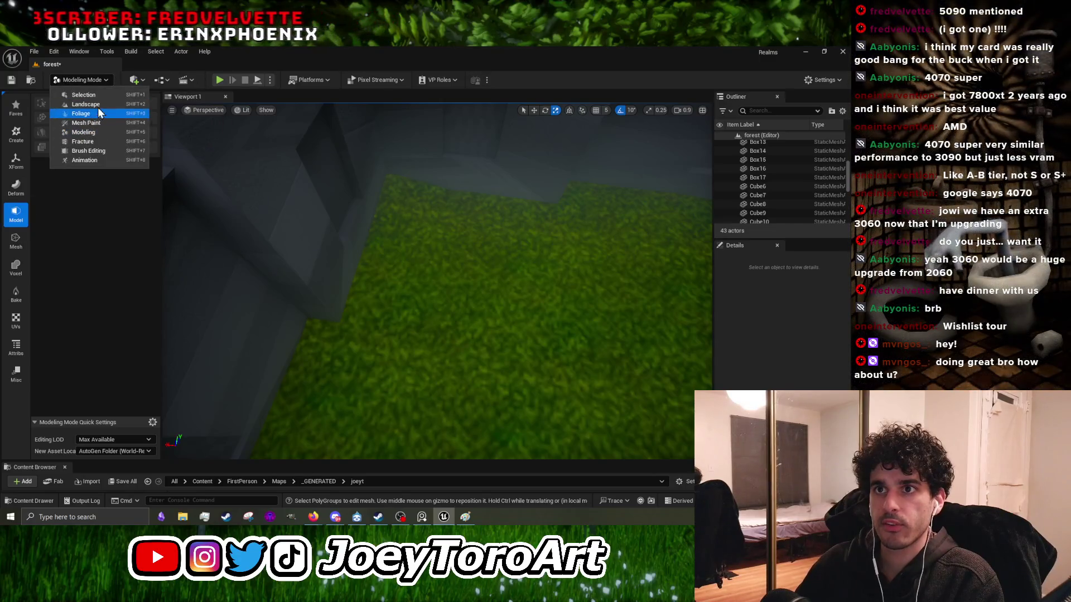
left_click(89, 135)
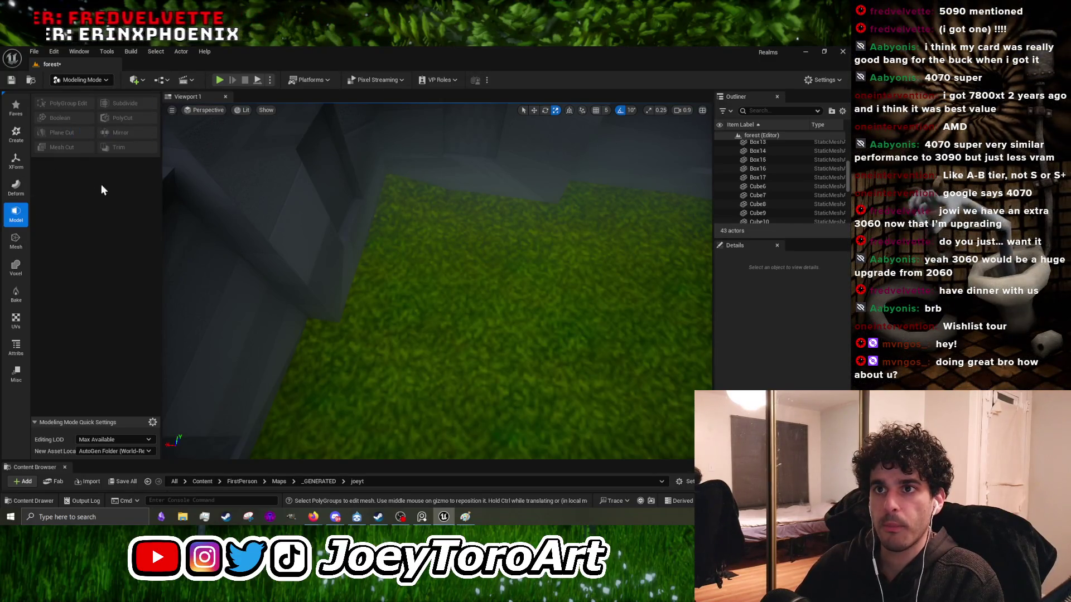
Step: Create and accept a new box inside the walled courtyard
left_click(16, 134)
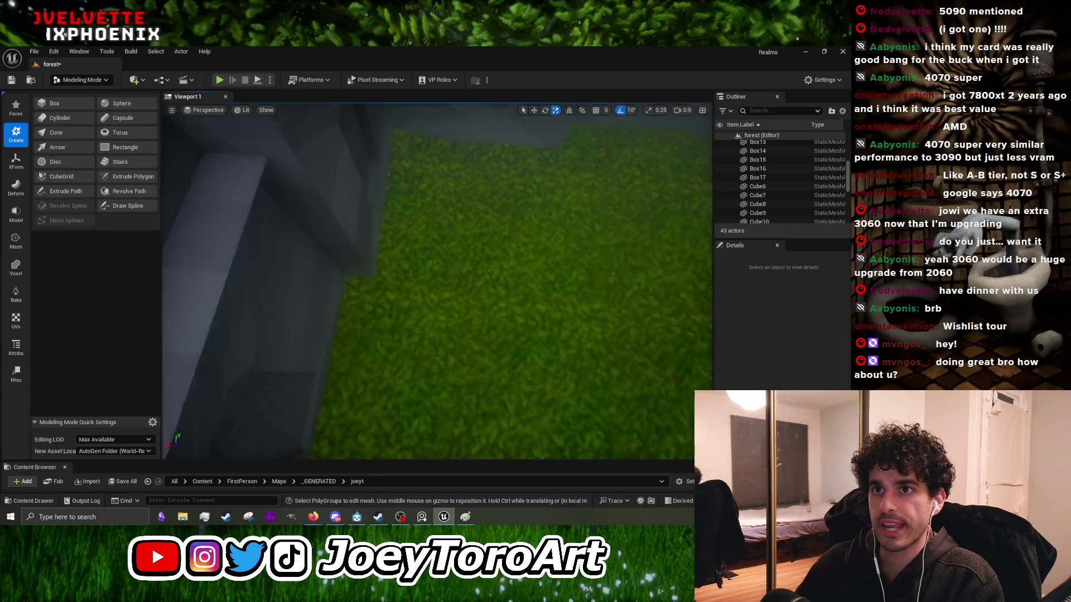
left_click(56, 104)
left_click(306, 338)
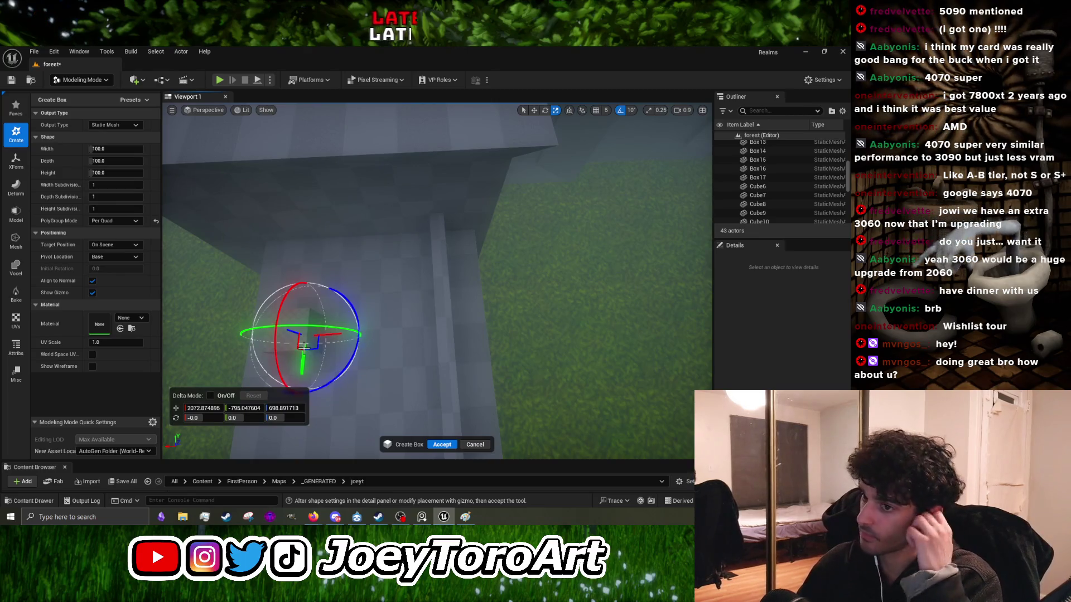
mouse_move(319, 360)
left_mouse_down()
mouse_move(307, 335)
mouse_move(296, 340)
mouse_move(312, 352)
left_mouse_up()
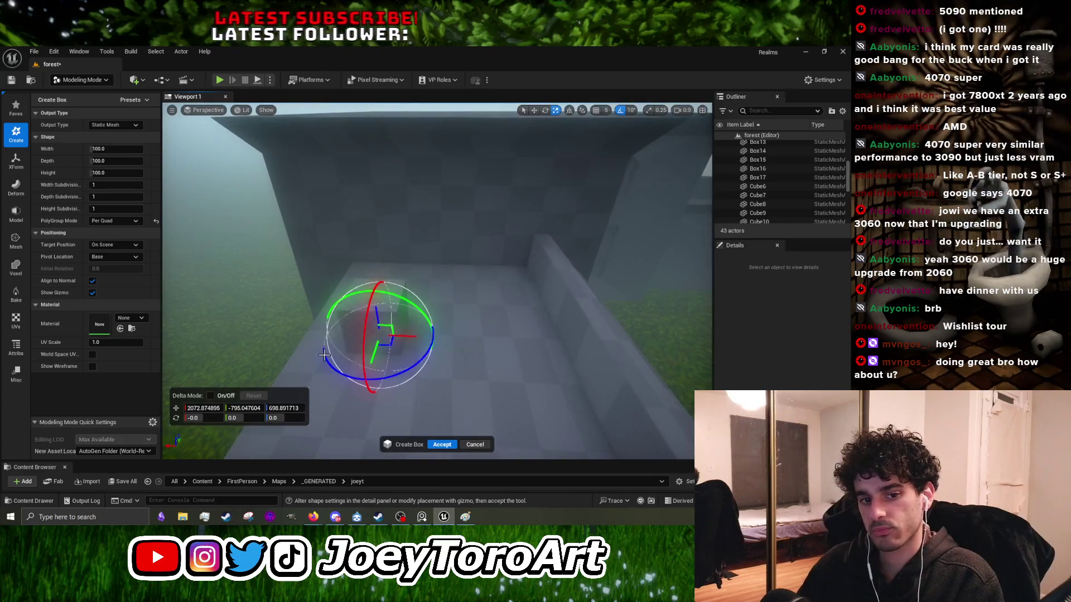
left_click(442, 445)
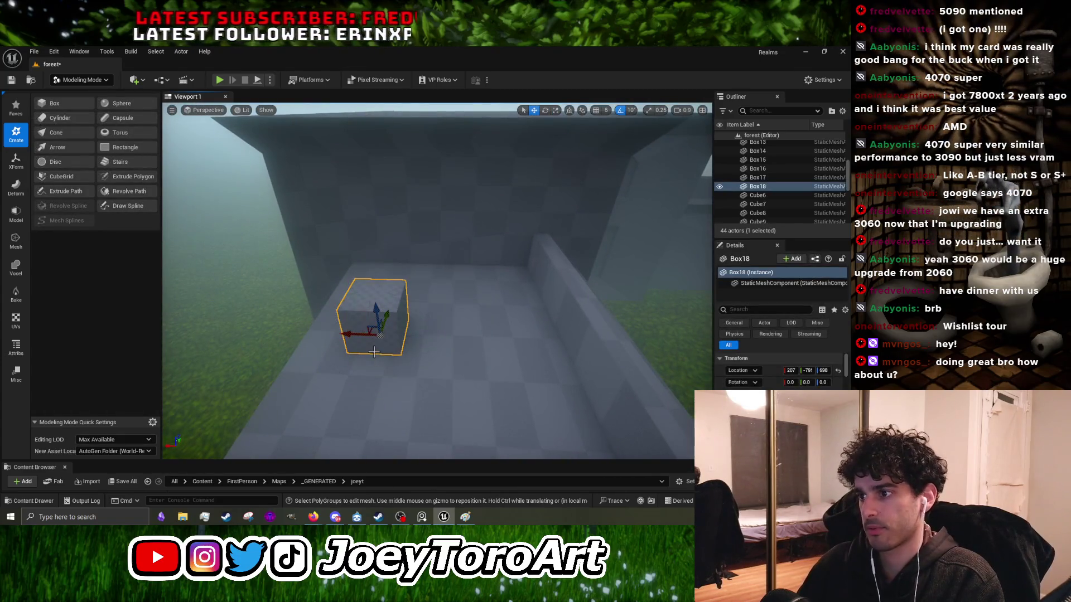
Step: Move the new box down onto the courtyard grass and enlarge it
left_click_drag(354, 335, 638, 348)
key("f")
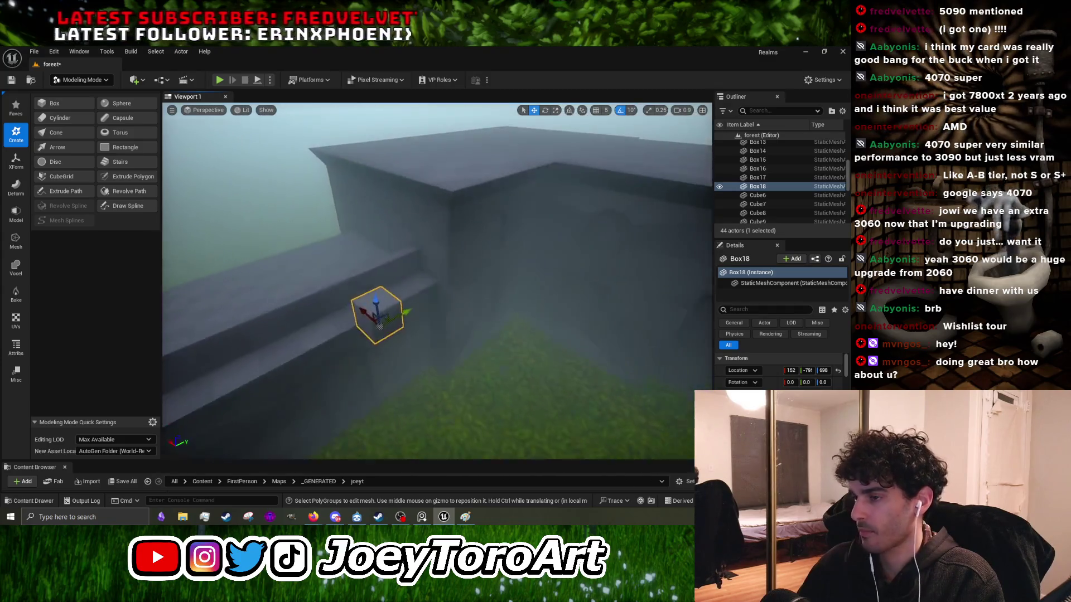
mouse_move(467, 304)
left_mouse_down()
mouse_move(507, 306)
mouse_move(485, 388)
left_mouse_up()
key("r")
mouse_move(414, 272)
left_mouse_down()
mouse_move(441, 228)
mouse_move(411, 276)
mouse_move(394, 262)
mouse_move(363, 295)
mouse_move(395, 309)
left_mouse_up()
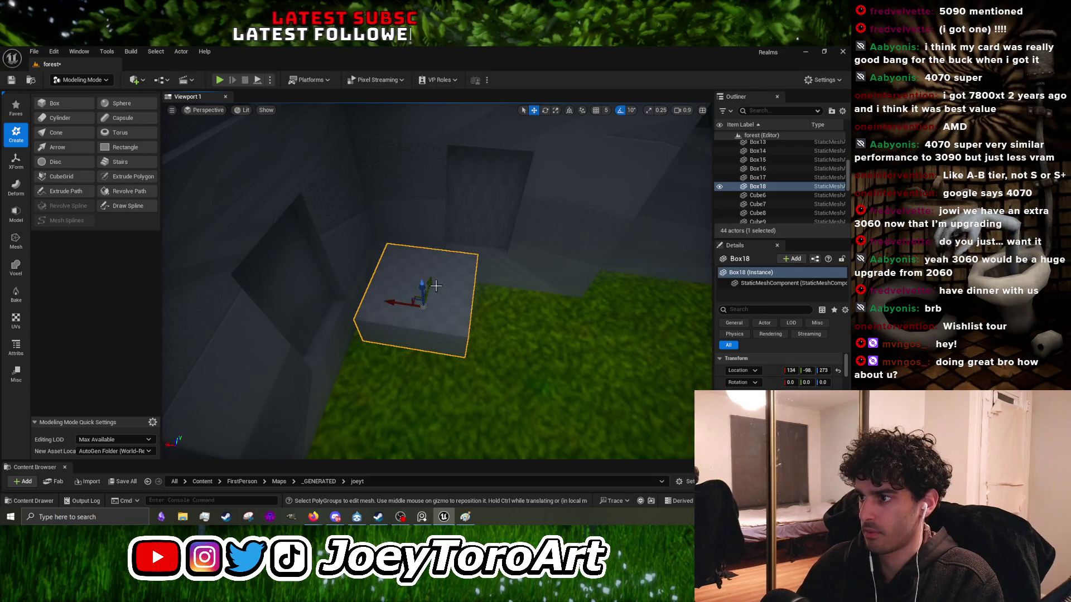
left_click_drag(430, 275, 410, 345)
mouse_move(371, 384)
left_mouse_down()
mouse_move(472, 382)
mouse_move(486, 324)
mouse_move(463, 306)
left_mouse_up()
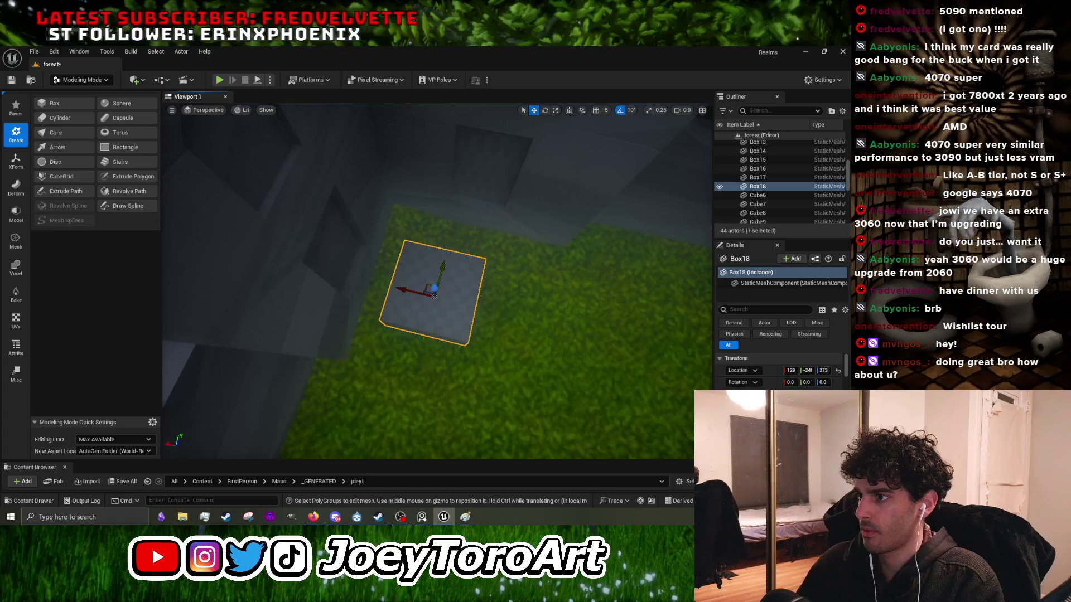
Step: Scale it into a wide, low square platform raised to Z 117, then start a play test
mouse_move(442, 276)
left_mouse_down()
mouse_move(449, 240)
mouse_move(442, 287)
left_mouse_up()
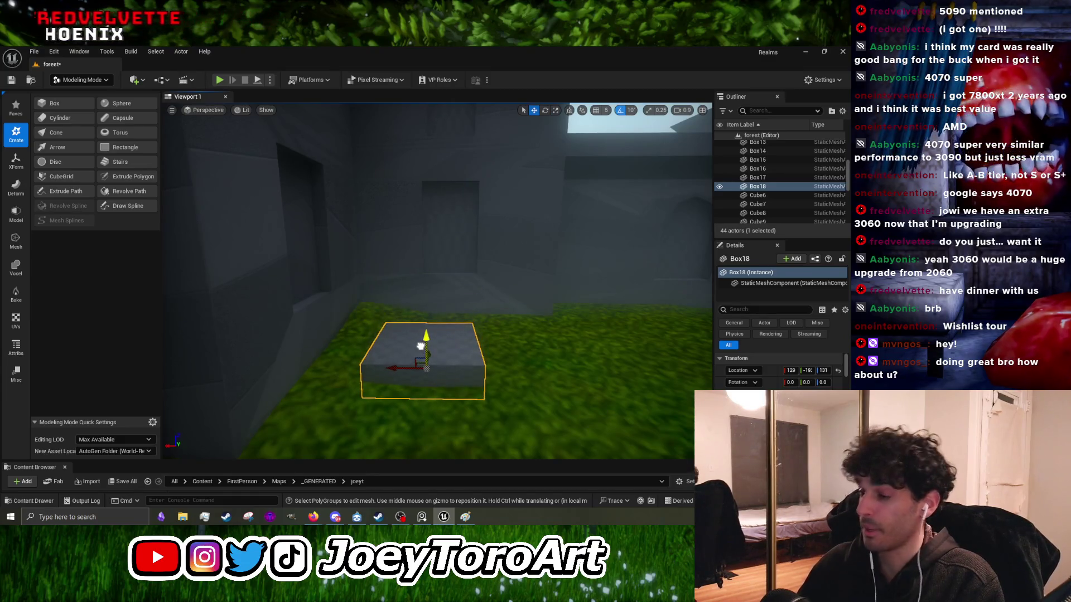
mouse_move(464, 328)
left_mouse_down()
mouse_move(474, 301)
mouse_move(464, 328)
mouse_move(454, 282)
mouse_move(448, 329)
mouse_move(426, 335)
left_mouse_up()
key("r")
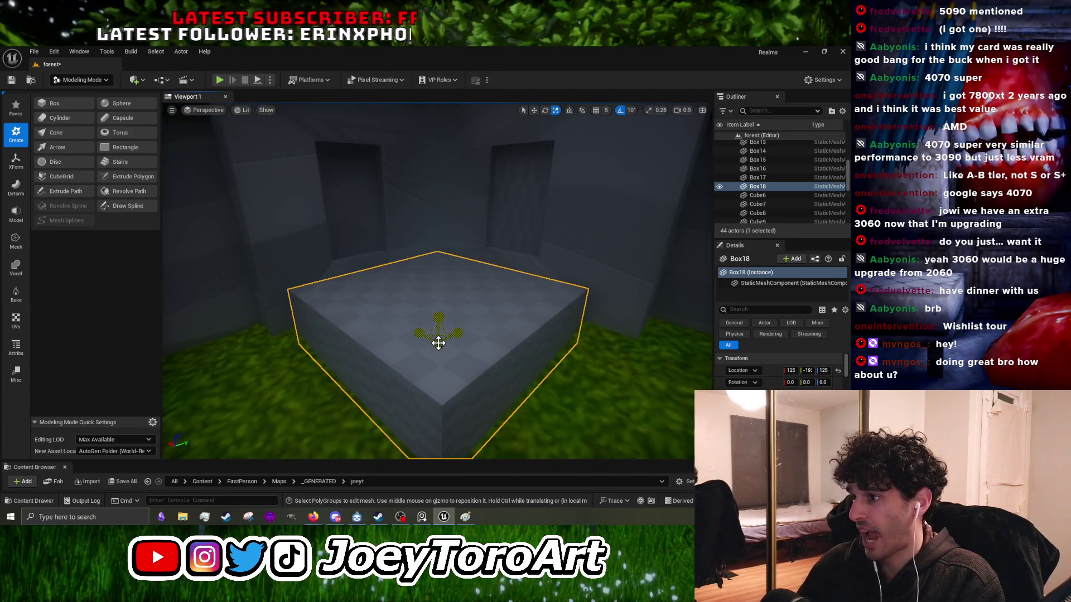
mouse_move(439, 333)
left_mouse_down()
mouse_move(440, 312)
mouse_move(449, 334)
mouse_move(460, 296)
mouse_move(450, 273)
mouse_move(434, 316)
left_mouse_up()
key("w")
mouse_move(388, 356)
left_mouse_down()
mouse_move(399, 340)
mouse_move(433, 335)
mouse_move(424, 318)
mouse_move(398, 328)
left_mouse_up()
key("r")
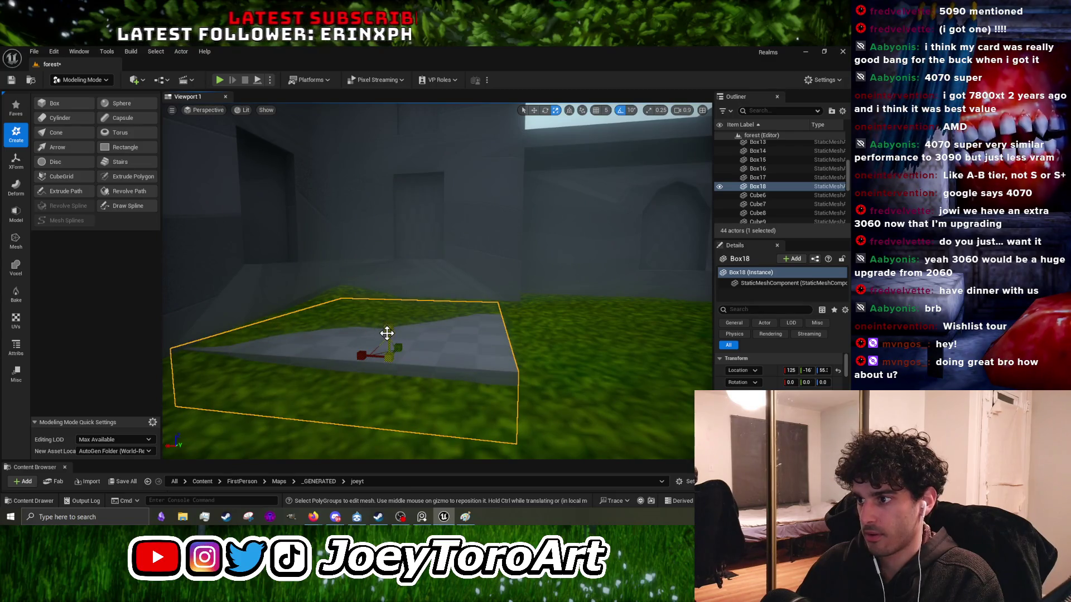
mouse_move(388, 333)
left_mouse_down()
mouse_move(389, 293)
mouse_move(415, 304)
left_mouse_up()
mouse_move(437, 344)
left_mouse_down()
mouse_move(394, 359)
mouse_move(340, 282)
left_mouse_up()
left_click(221, 80)
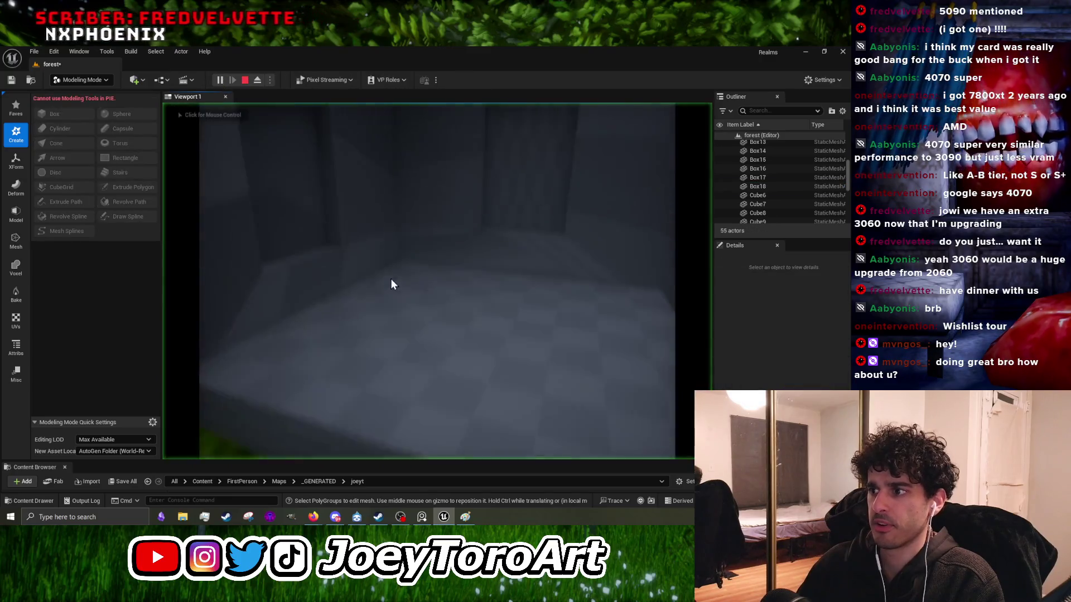
Step: Stop the play test and orbit the viewport down onto the Box18 platform
mouse_move(436, 281)
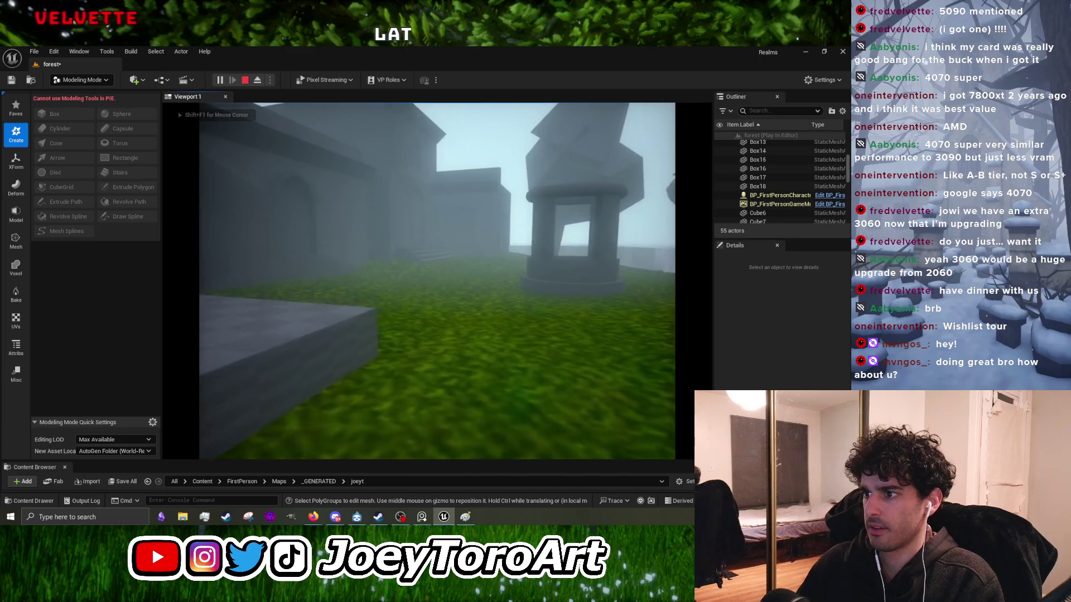
key("Escape")
scroll(469, 319, "up", 5)
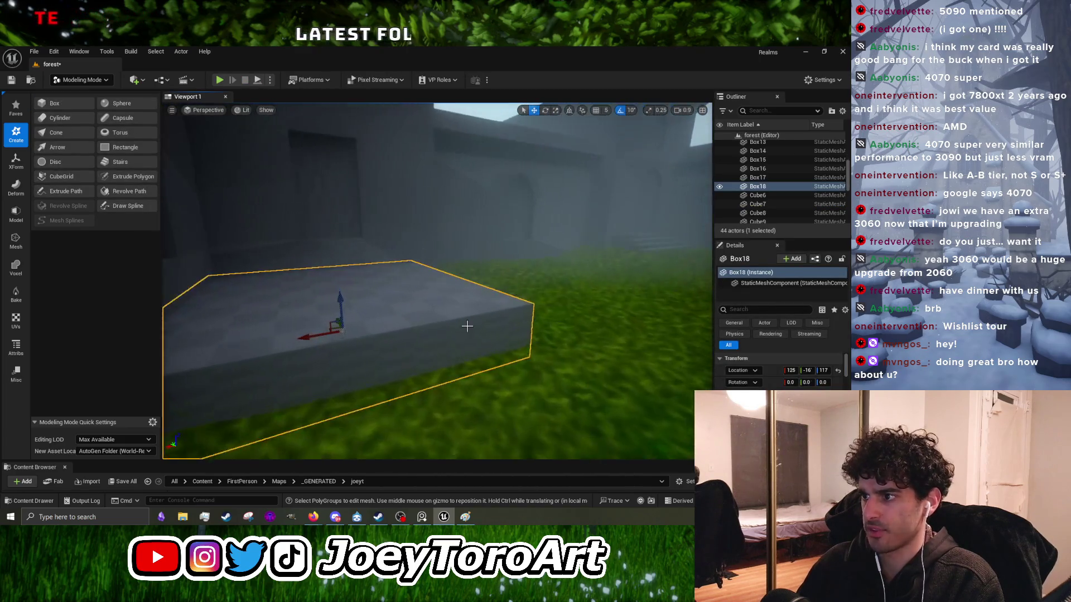
mouse_move(443, 347)
left_mouse_down()
mouse_move(438, 401)
mouse_move(435, 391)
left_mouse_up()
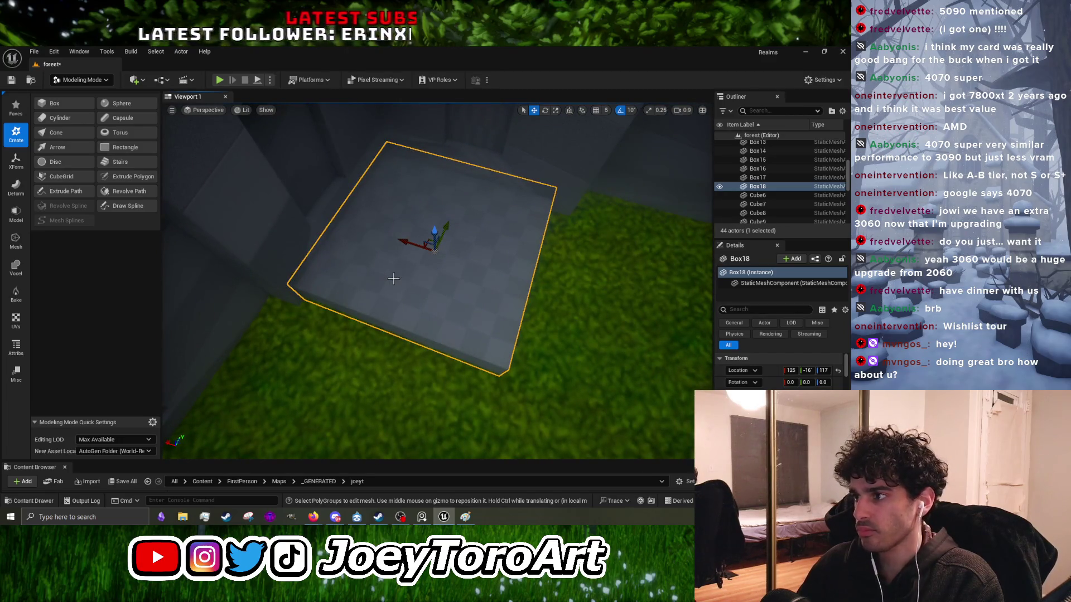
mouse_move(394, 279)
left_mouse_down()
mouse_move(391, 352)
mouse_move(393, 257)
left_mouse_up()
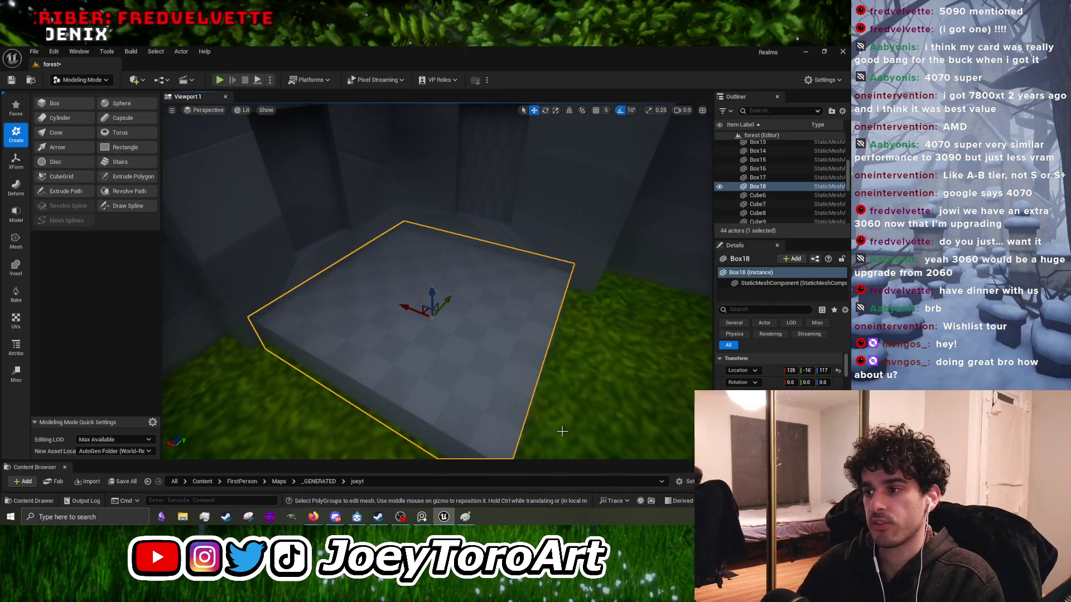
Step: Start PolyGroup Edit on the Box18 slab and select its top face
left_click(16, 214)
left_click(76, 106)
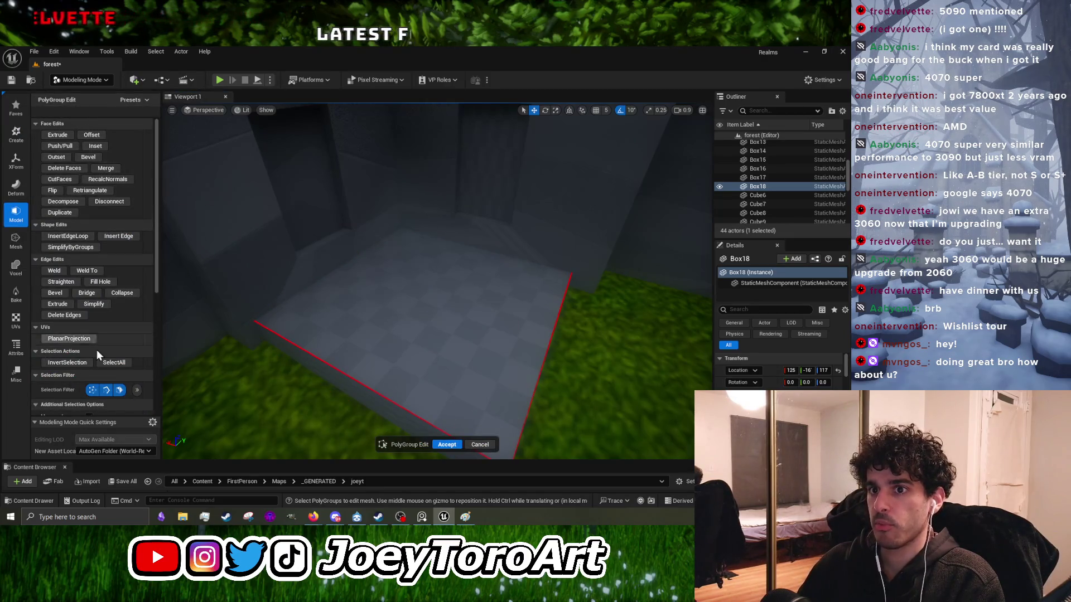
left_click(401, 312)
scroll(402, 312, "down", 3)
scroll(328, 313, "up", 5)
scroll(354, 294, "down", 3)
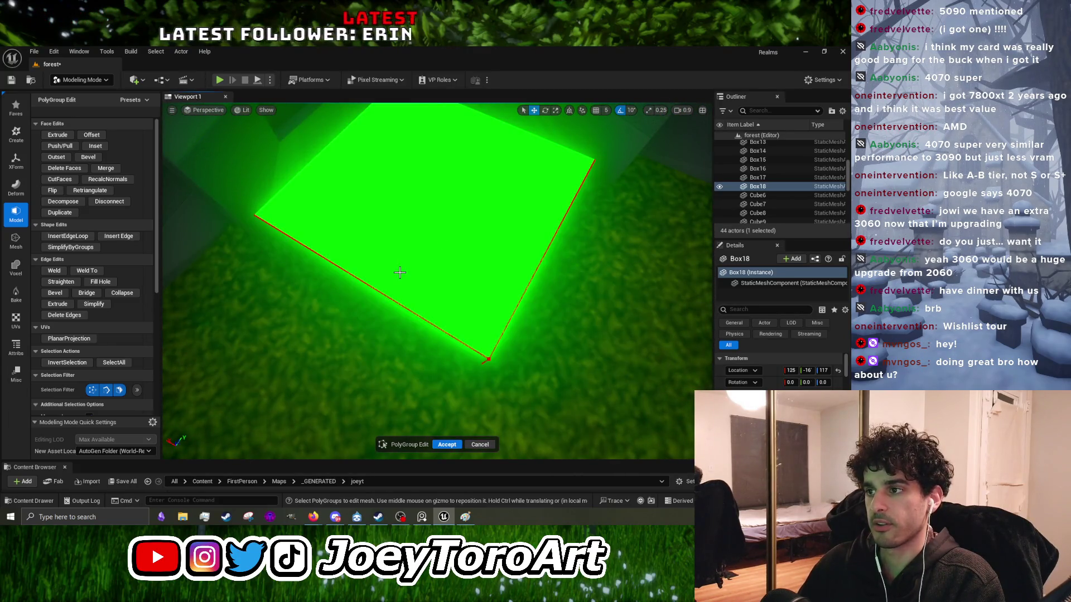
mouse_move(377, 273)
left_mouse_down()
mouse_move(341, 253)
mouse_move(437, 270)
left_mouse_up()
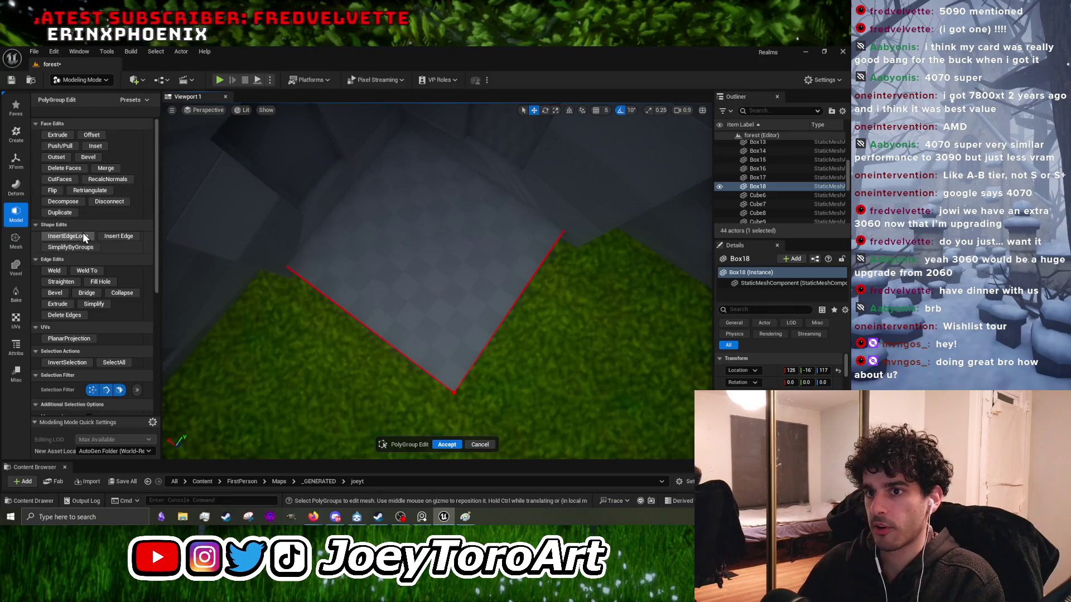
Step: Insert a new edge across the slab face and accept the edit
left_click(110, 236)
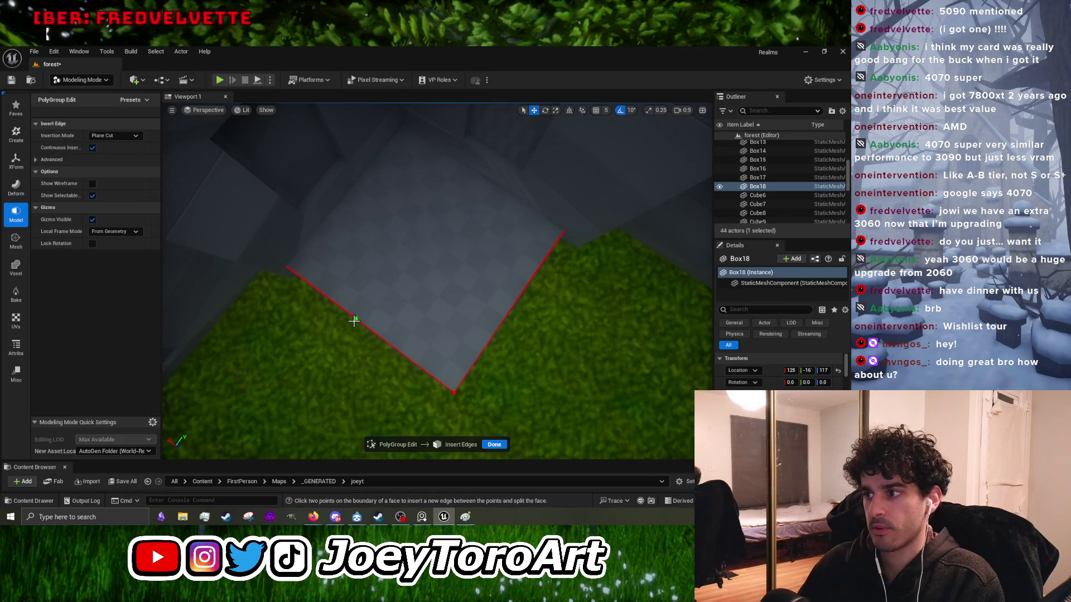
left_click(367, 329)
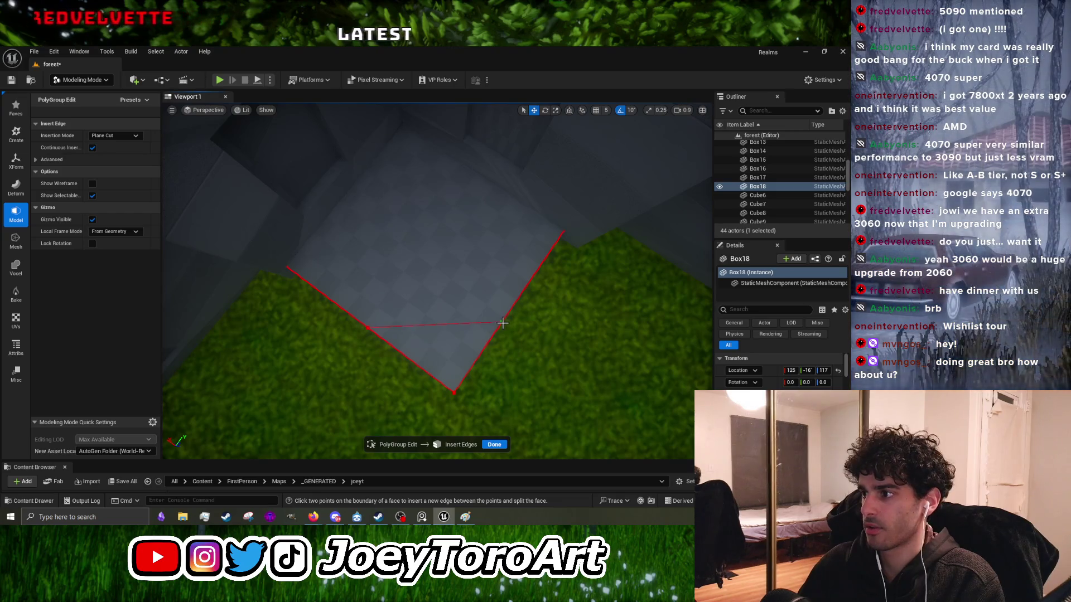
mouse_move(545, 342)
left_mouse_down()
mouse_move(555, 322)
mouse_move(531, 321)
left_mouse_up()
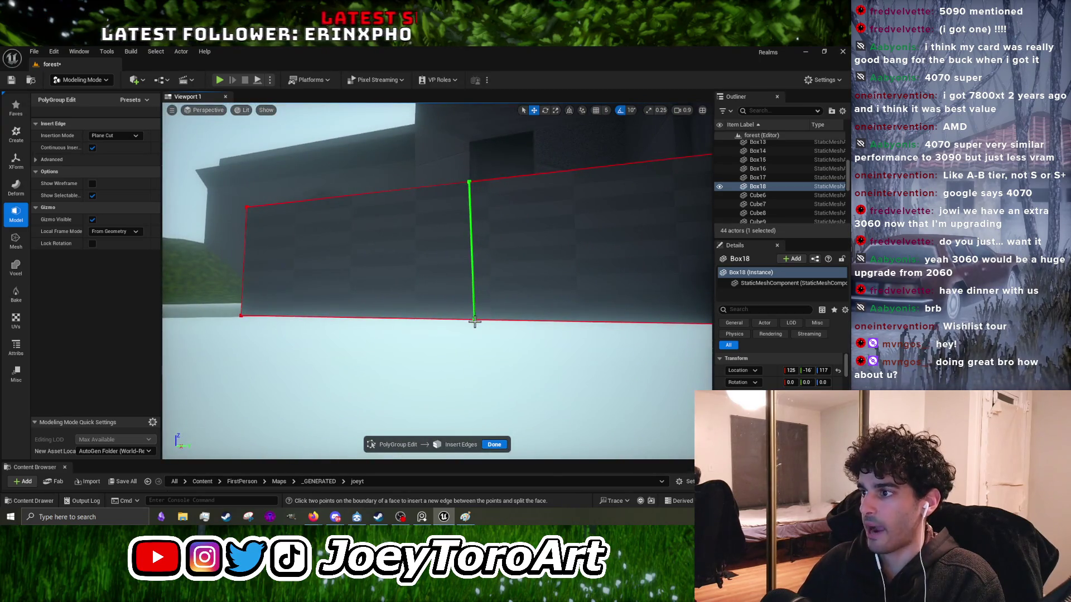
left_click_drag(470, 320, 468, 324)
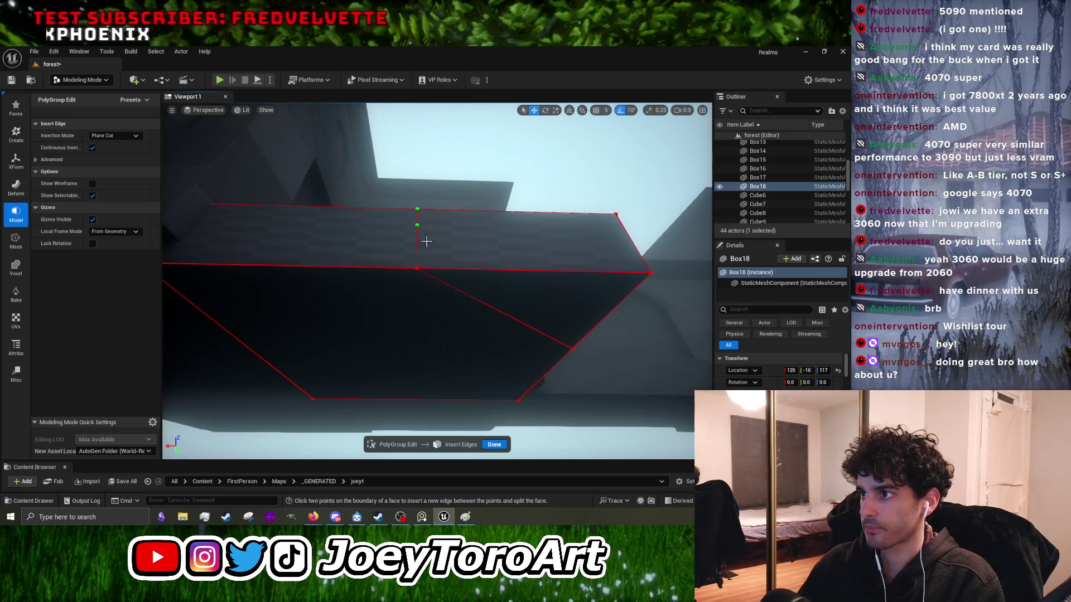
left_click(433, 263)
left_click(495, 445)
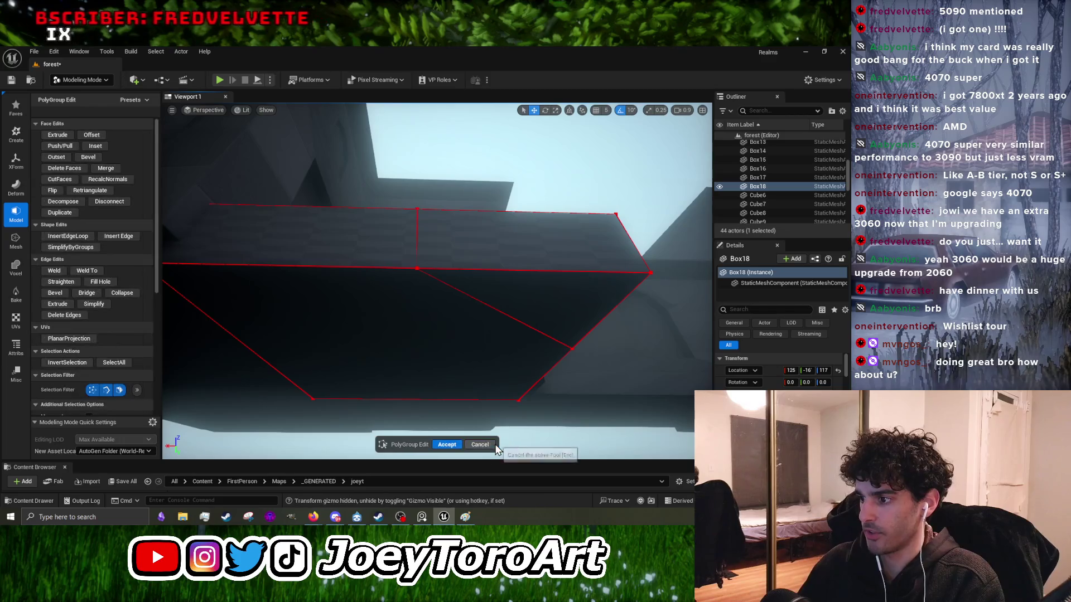
left_click(446, 445)
key("f")
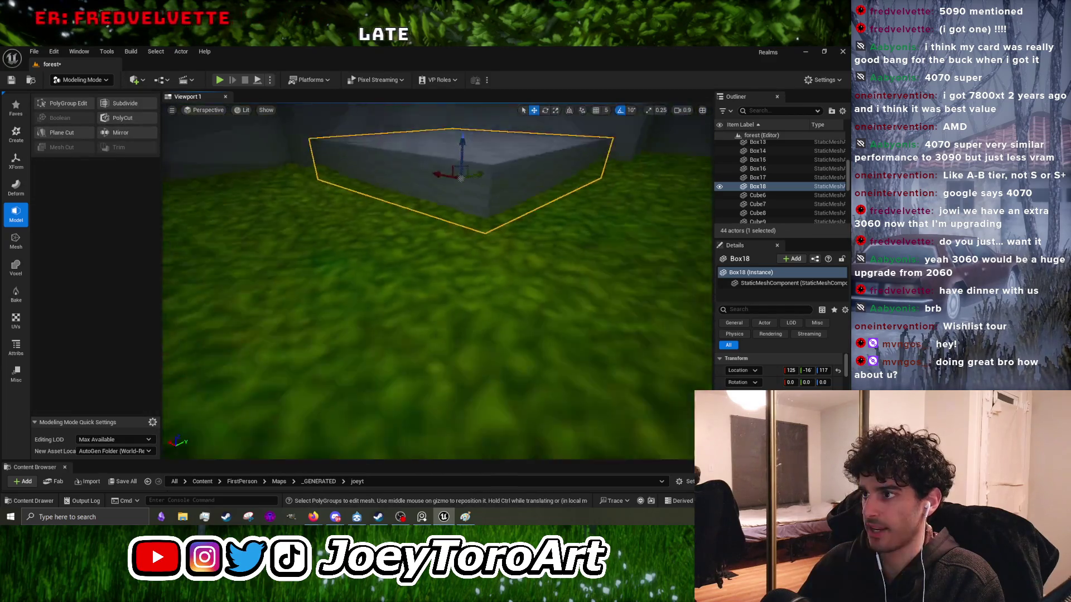
Step: Delete the bottom face of Box18 in PolyGroup Edit
left_click(67, 104)
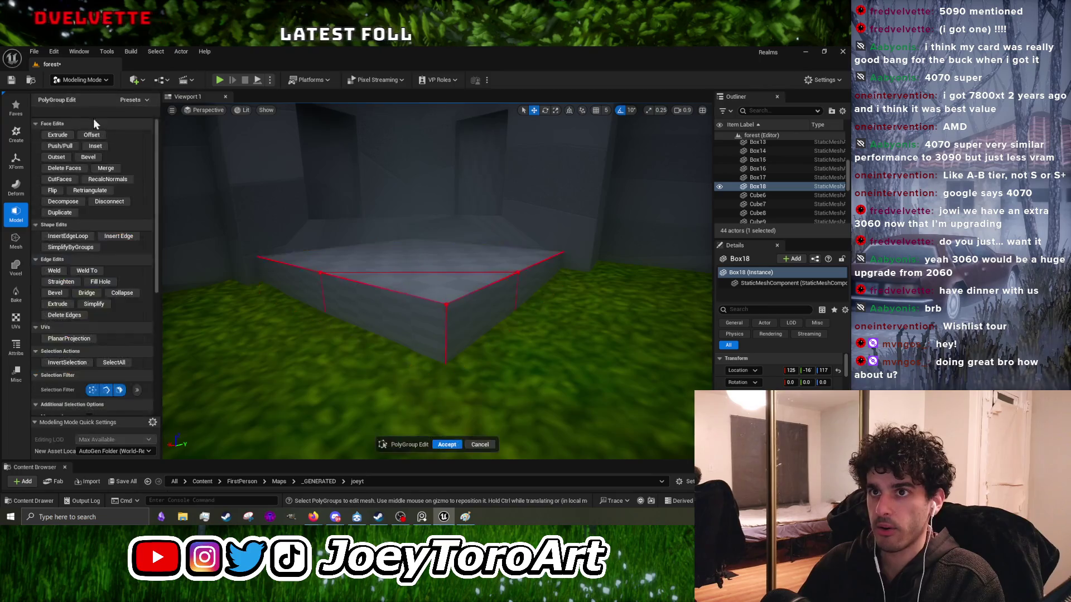
left_click(441, 287)
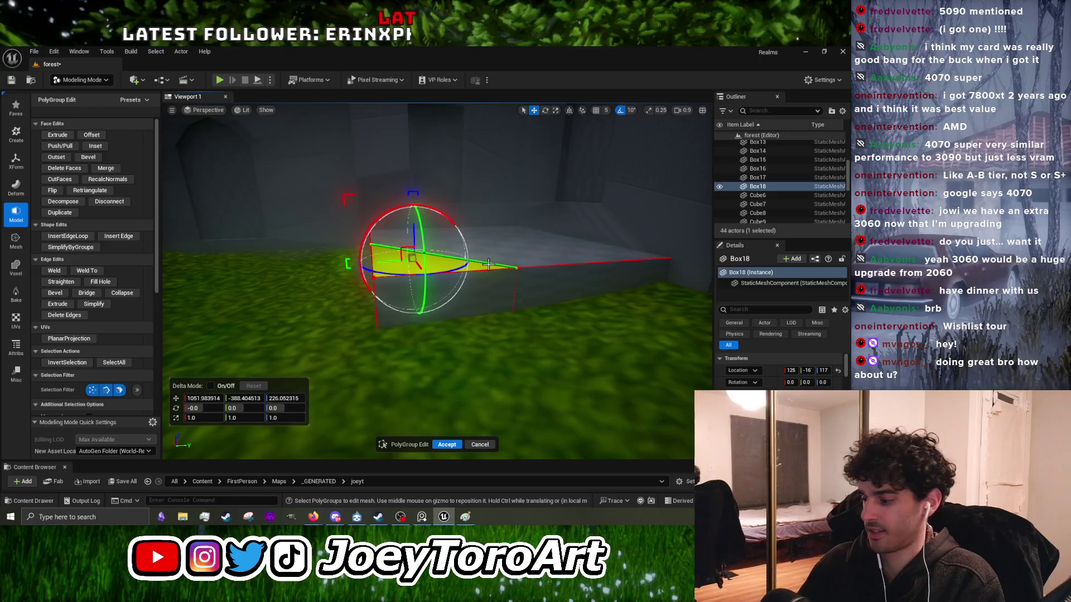
left_click(489, 264)
left_click(448, 295)
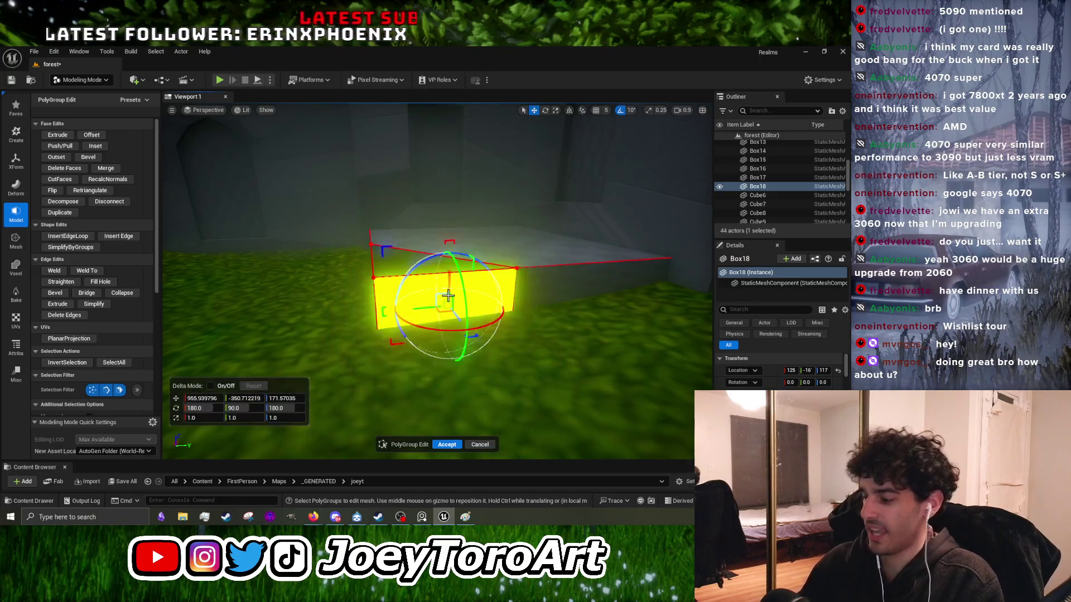
left_click(448, 296)
left_click(391, 268)
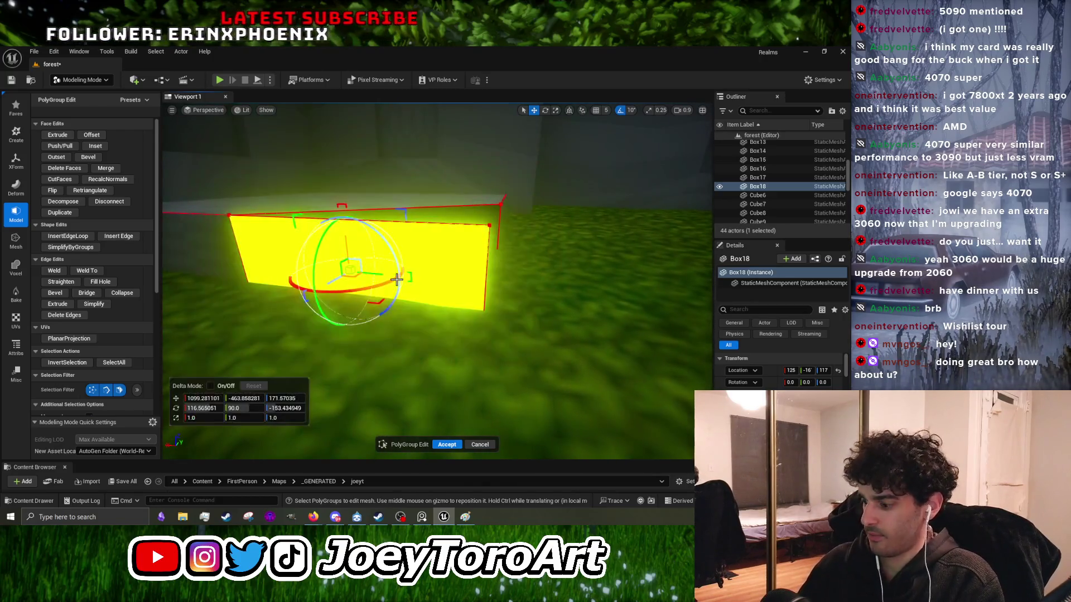
left_click(397, 279)
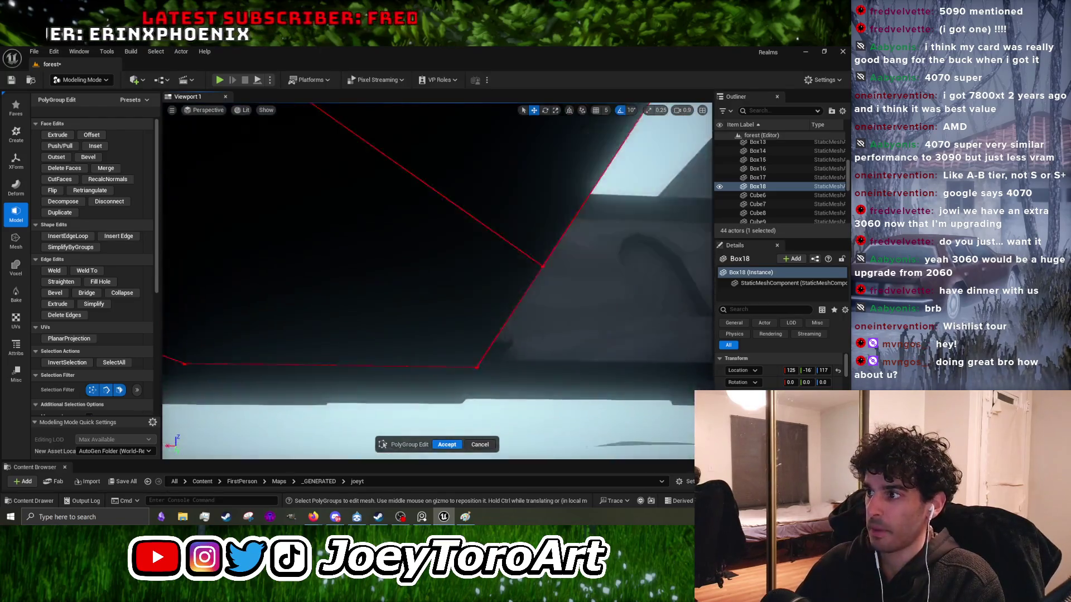
left_click(472, 320)
key("Delete")
Step: Select the two open vertical edges, fill the hole between them and accept
left_click_drag(478, 315, 478, 390)
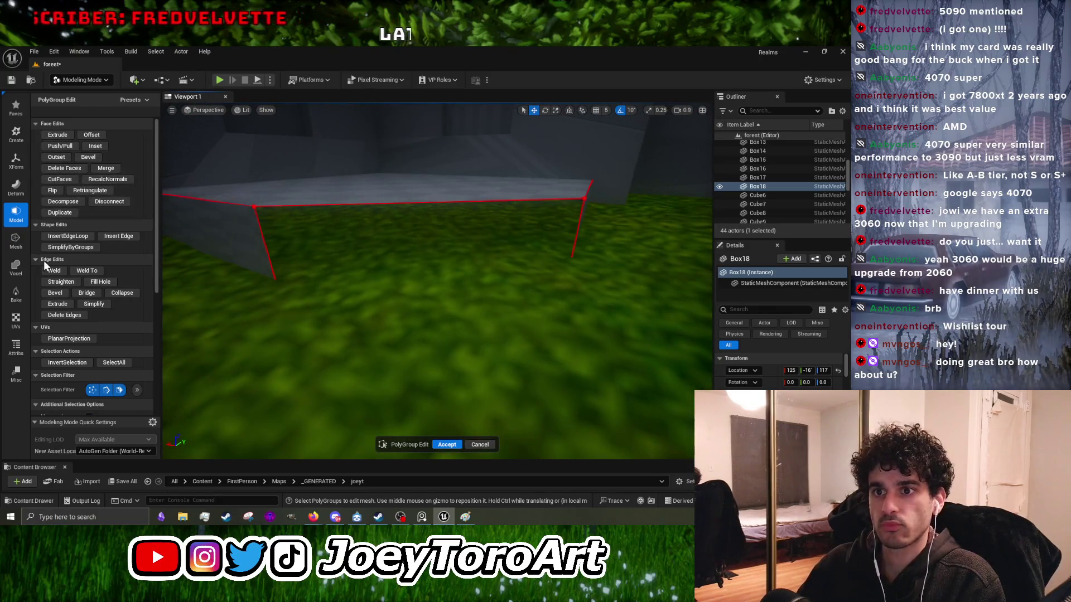
scroll(61, 196, "up", 3)
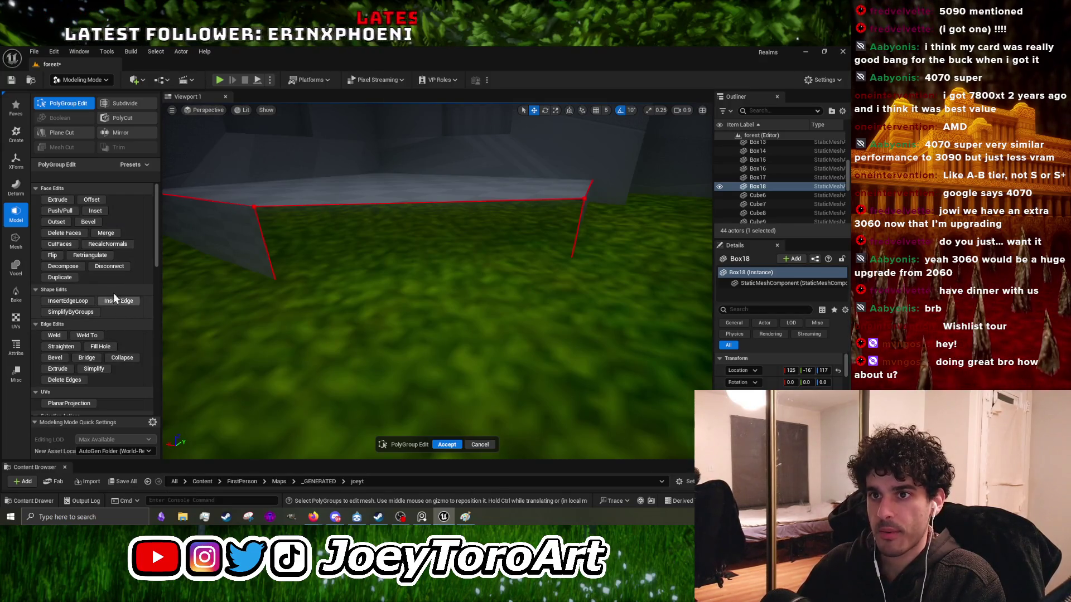
left_click(266, 245)
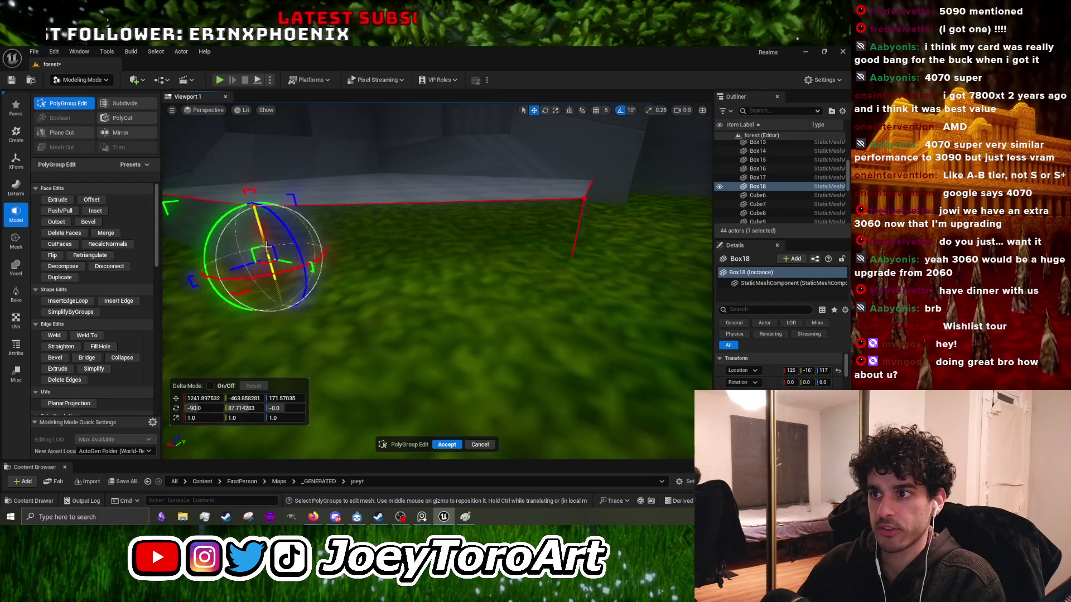
left_click(580, 228, "shift")
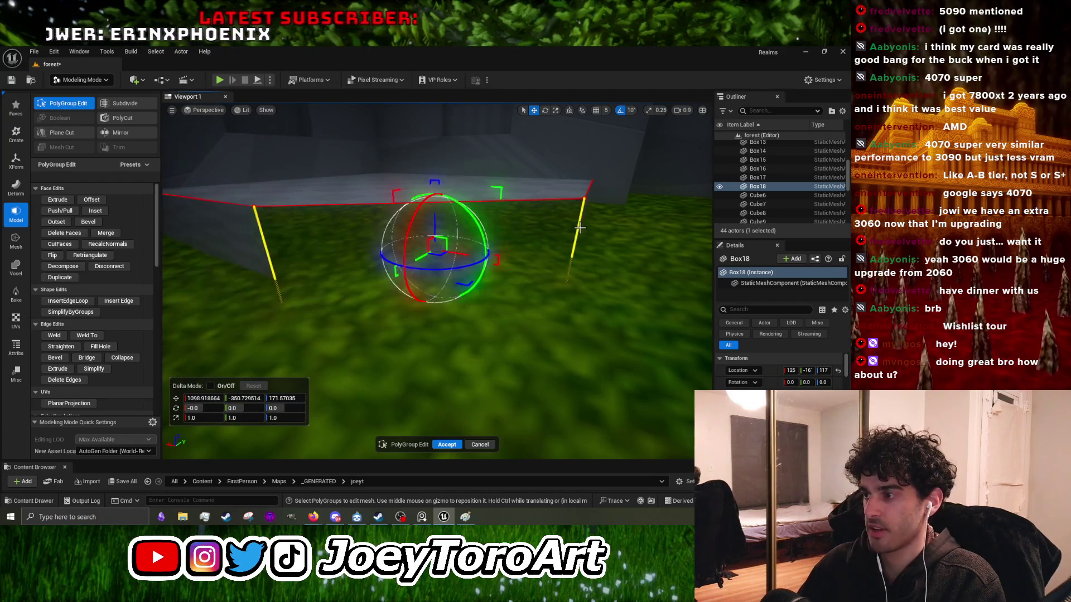
scroll(412, 268, "down", 3)
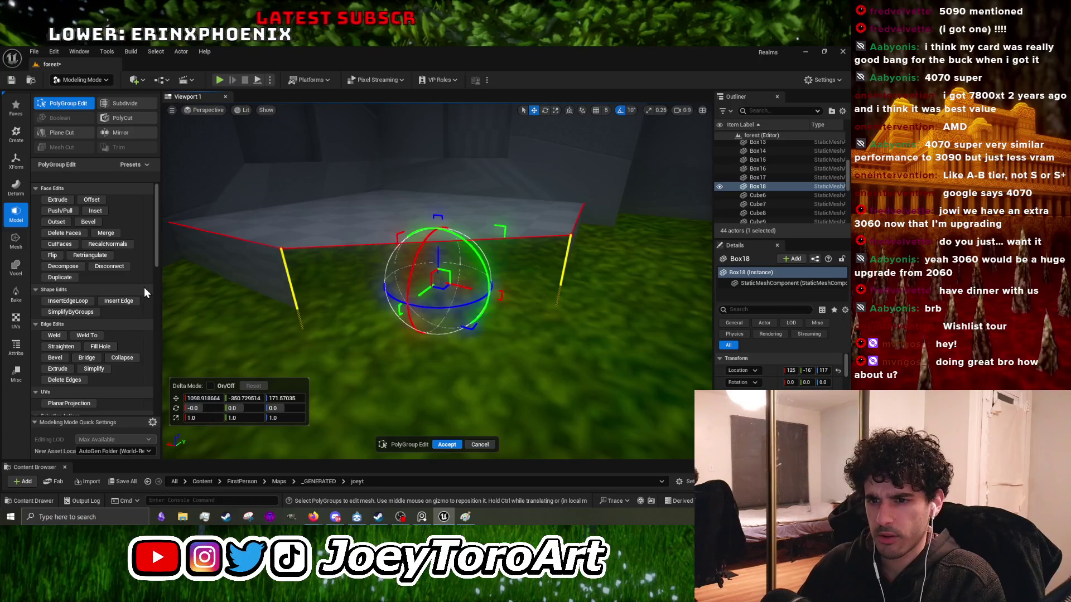
left_click(115, 347)
left_click(442, 445)
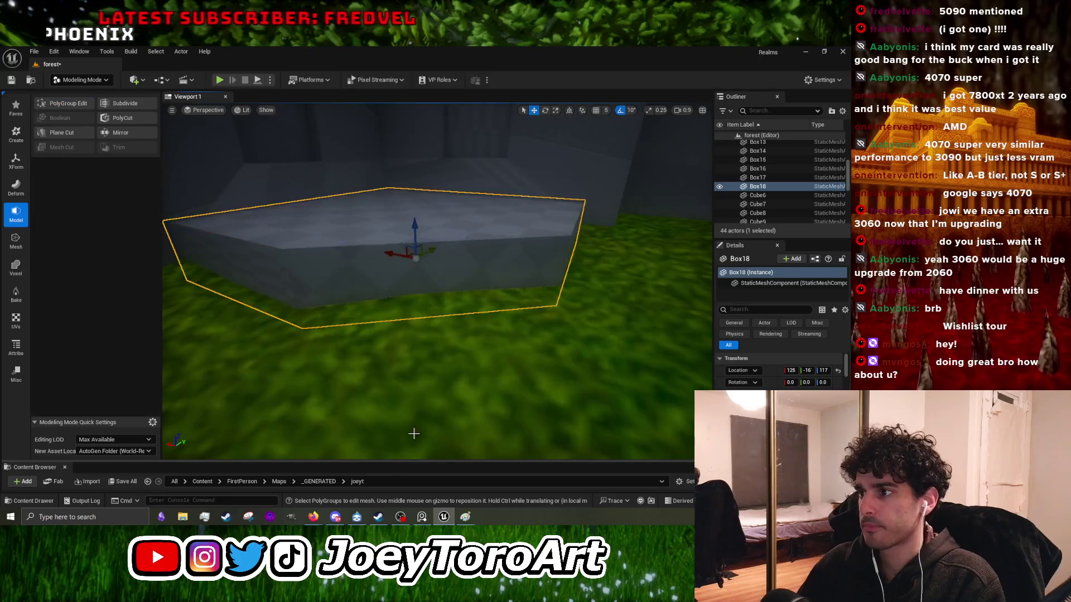
Step: Playtest the level briefly, then return to editing
scroll(341, 285, "down", 5)
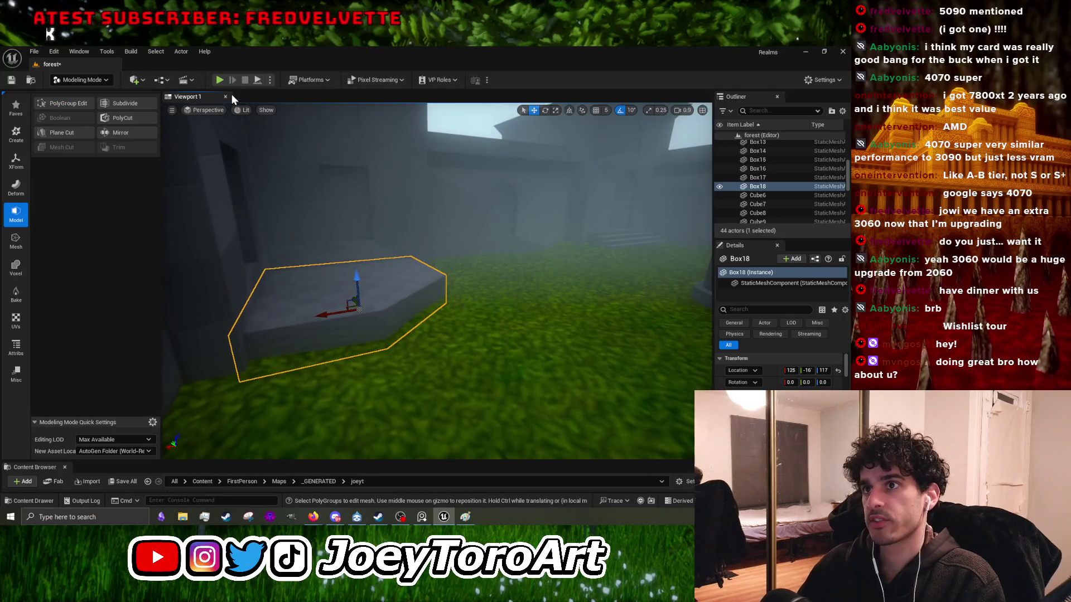
left_click(219, 81)
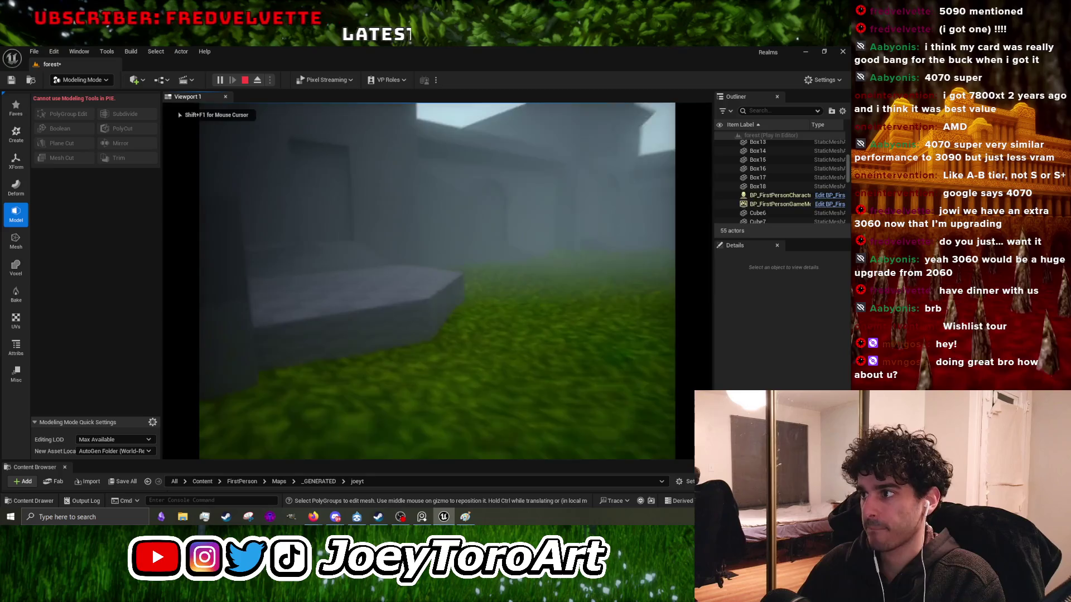
key("Escape")
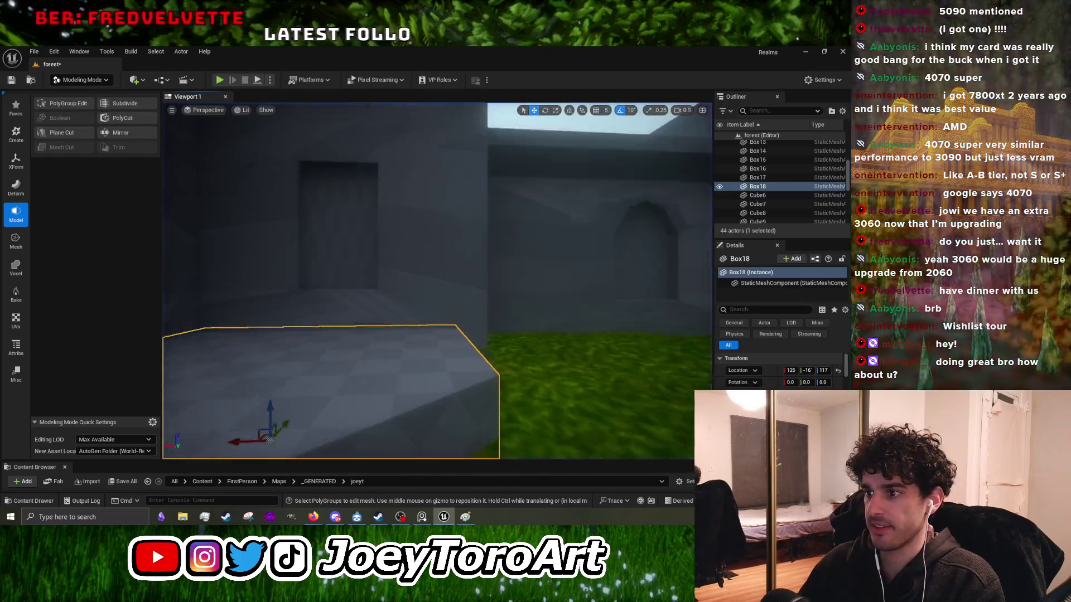
mouse_move(379, 323)
left_mouse_down()
mouse_move(401, 291)
mouse_move(412, 301)
left_mouse_up()
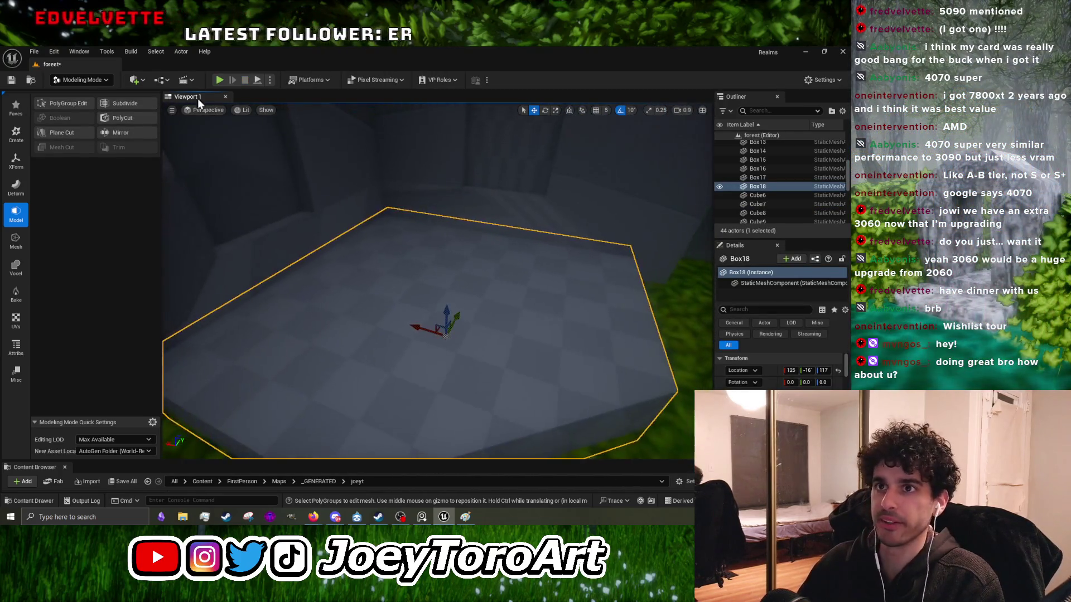
Step: Inset Box18's top face to form a rim around its edge and accept
left_click(73, 99)
left_click(383, 291)
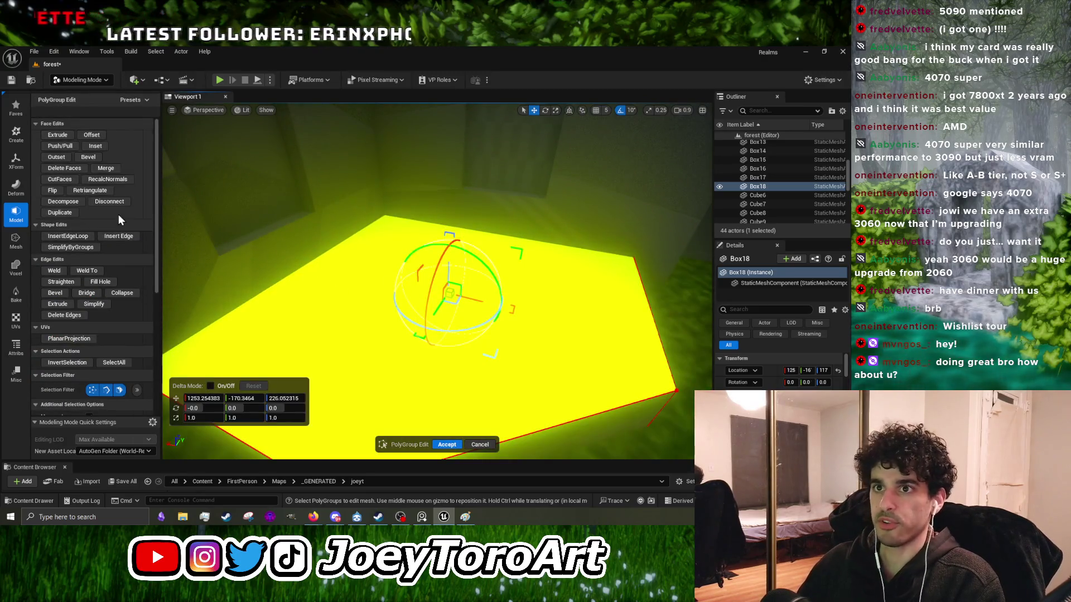
left_click(91, 144)
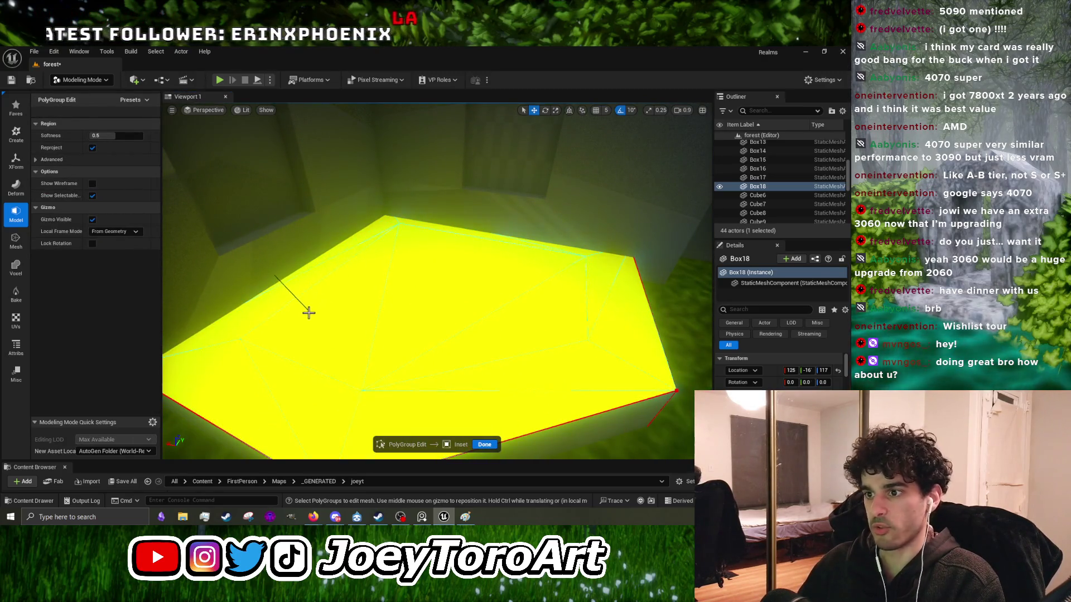
left_click(336, 271)
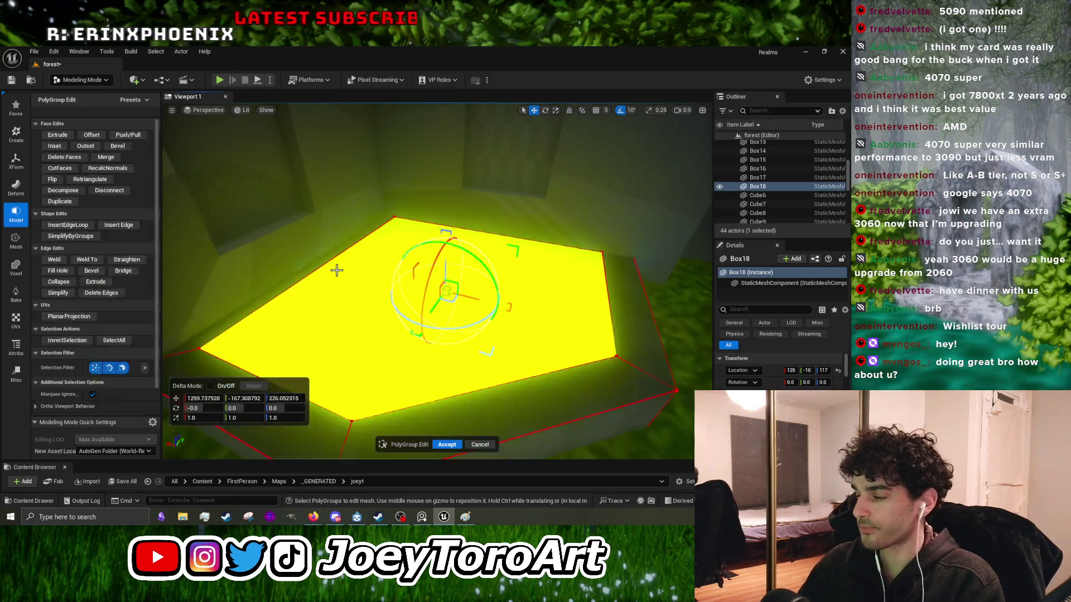
left_click_drag(377, 272, 476, 379)
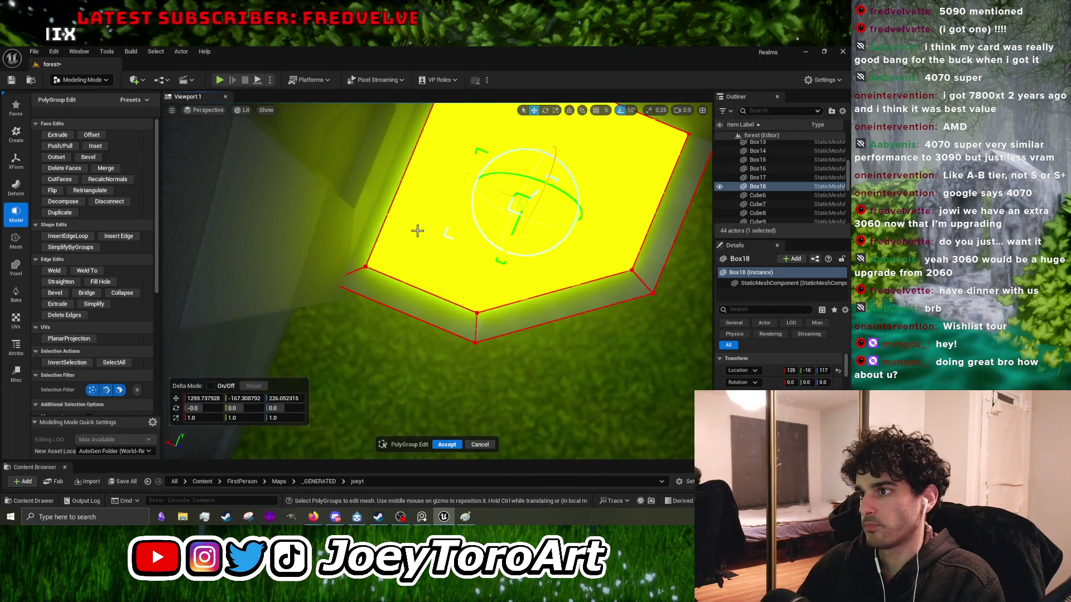
left_click(393, 201)
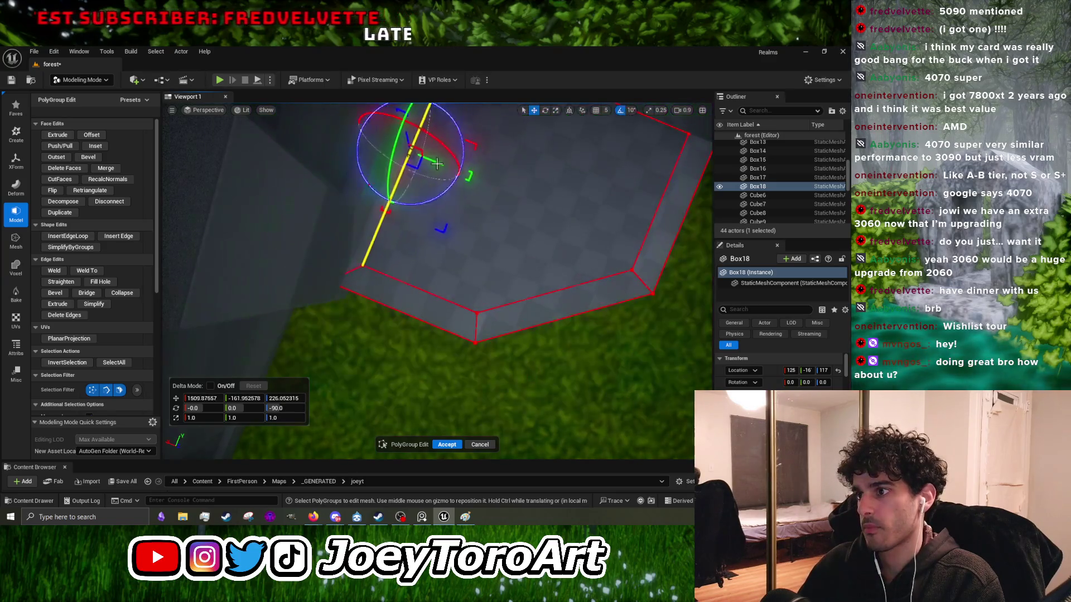
right_click(491, 226)
left_click(454, 444)
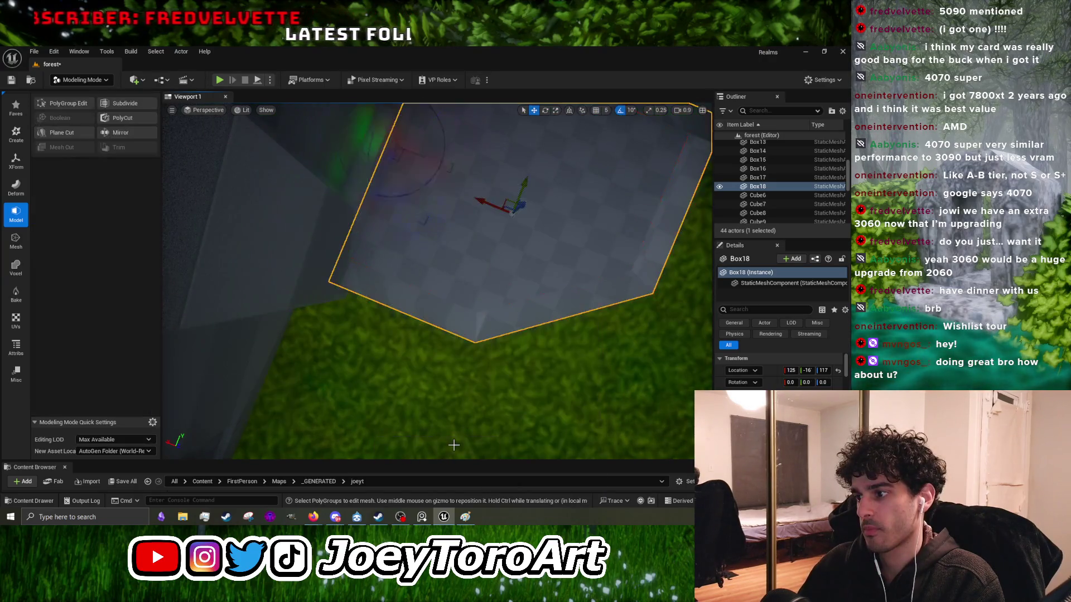
left_click_drag(511, 213, 412, 298)
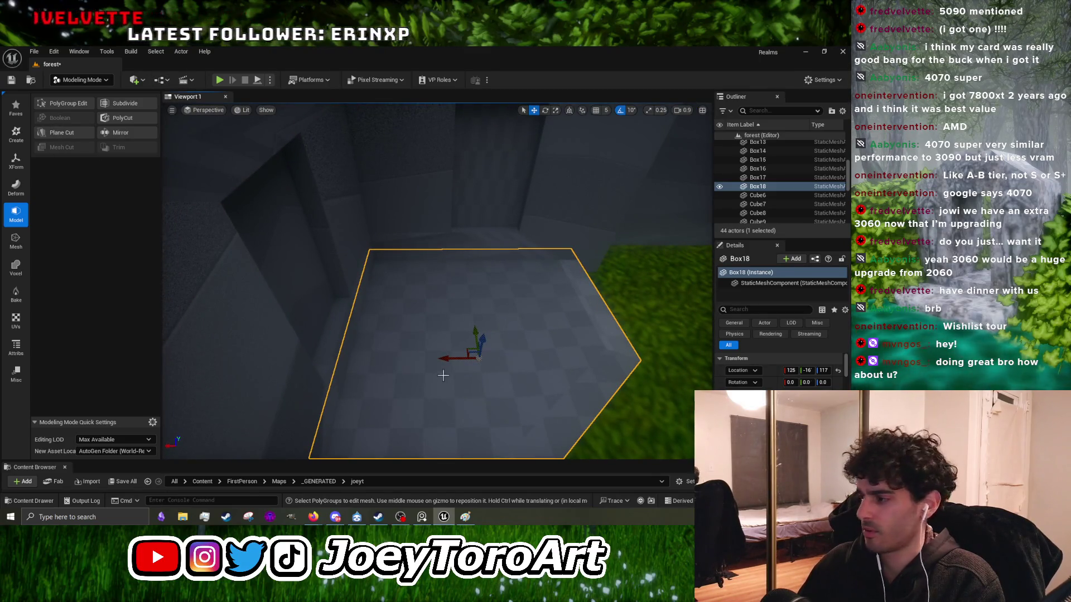
left_click(79, 103)
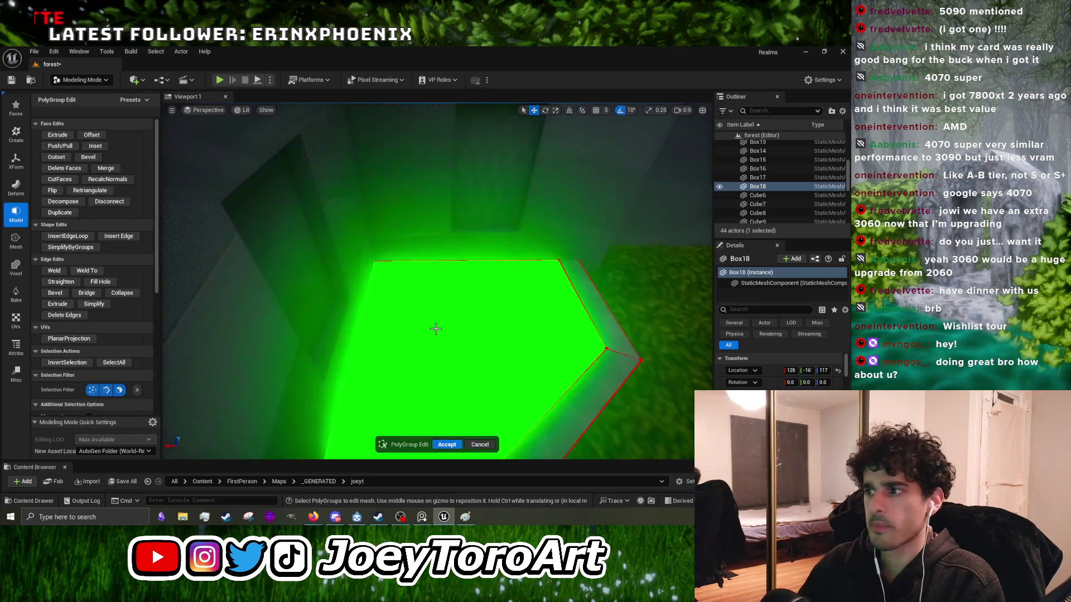
Step: Extrude Box18's inset top face downward into a hollow planter and accept the edits
left_click(439, 331)
left_click(57, 135)
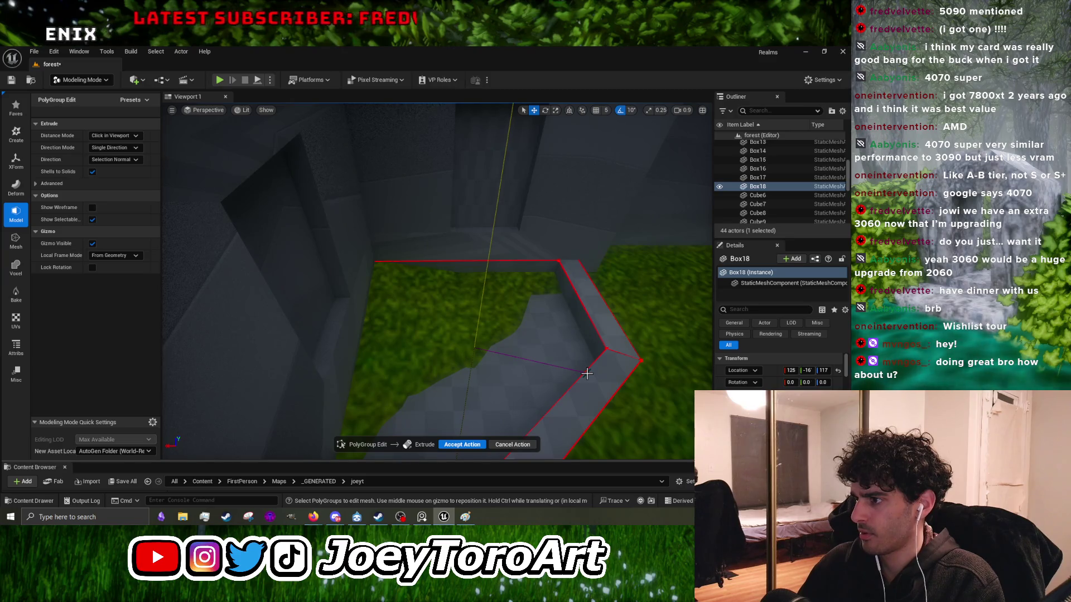
left_click(587, 373)
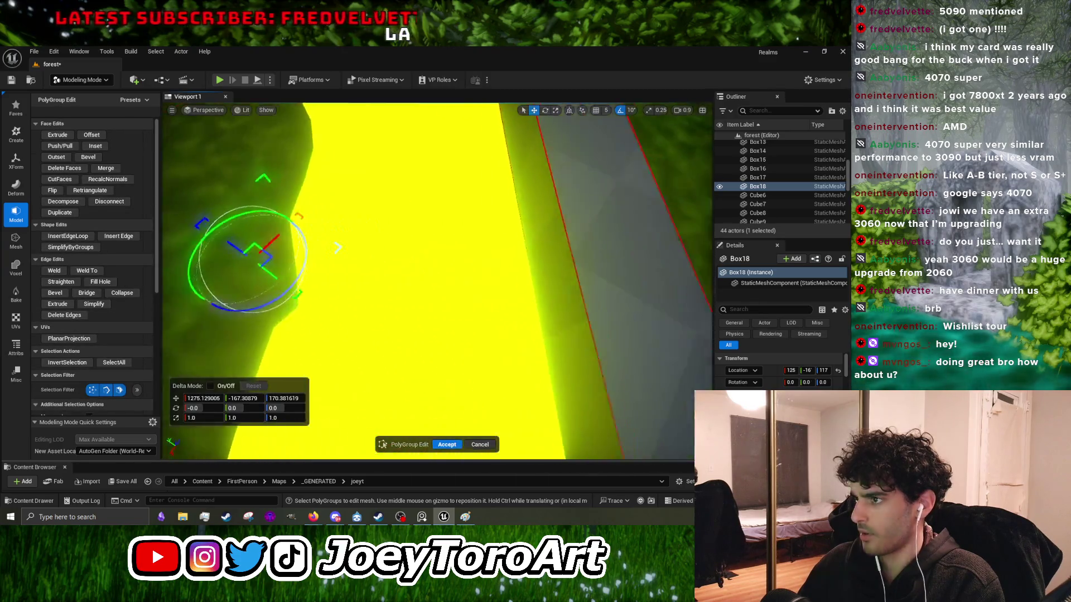
left_click_drag(646, 182, 619, 297)
mouse_move(438, 278)
left_mouse_down()
mouse_move(345, 235)
mouse_move(302, 289)
mouse_move(285, 246)
mouse_move(283, 279)
mouse_move(423, 299)
mouse_move(440, 436)
left_mouse_up()
left_click(444, 445)
mouse_move(410, 164)
left_mouse_down()
mouse_move(401, 184)
mouse_move(412, 166)
left_mouse_up()
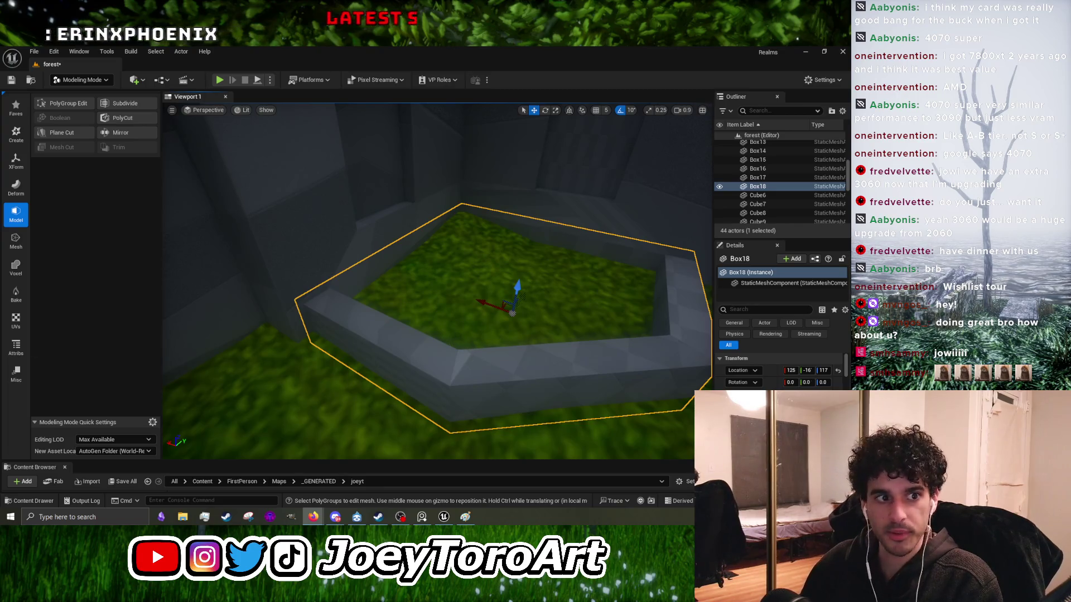
Step: Fly the camera from Box18 across the level toward the buildings
left_click_drag(295, 167, 290, 106)
mouse_move(393, 192)
left_mouse_down()
mouse_move(389, 164)
mouse_move(585, 287)
mouse_move(614, 279)
mouse_move(611, 251)
left_mouse_up()
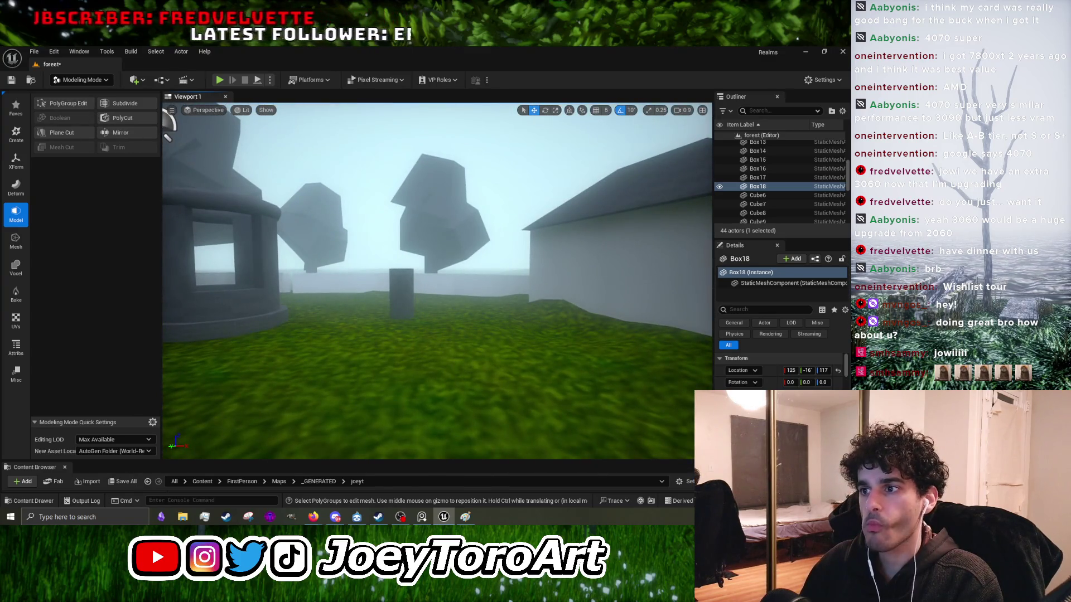
key("f")
left_click_drag(317, 331, 316, 330)
left_click_drag(354, 371, 354, 370)
left_click_drag(426, 329, 427, 329)
left_click_drag(372, 394, 372, 393)
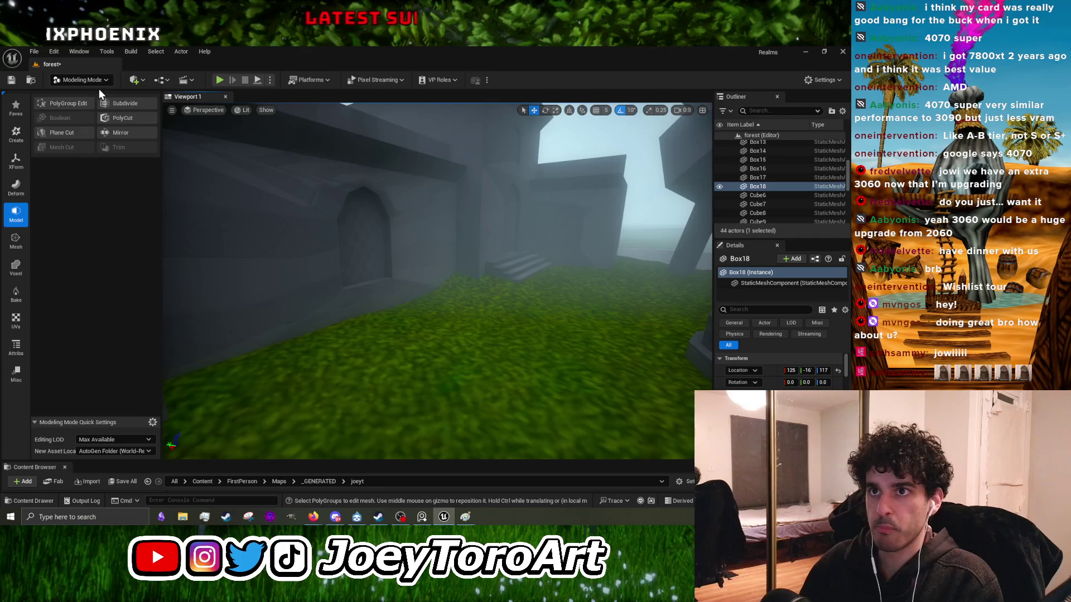
Step: Search the taskbar for Notepad by typing 'no'
left_click_drag(431, 311, 431, 310)
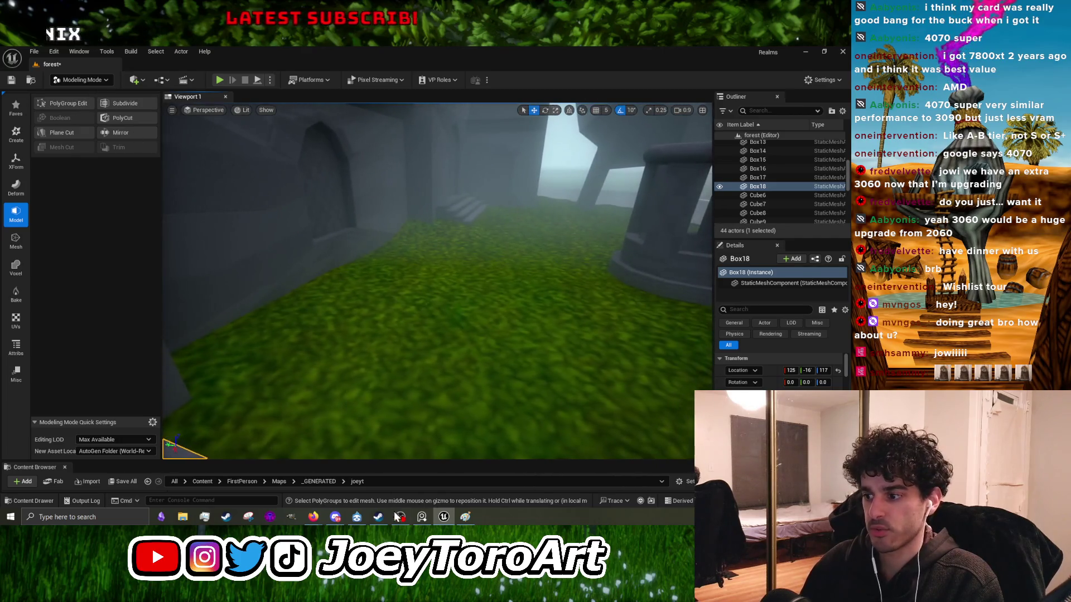
left_click(83, 517)
type("note")
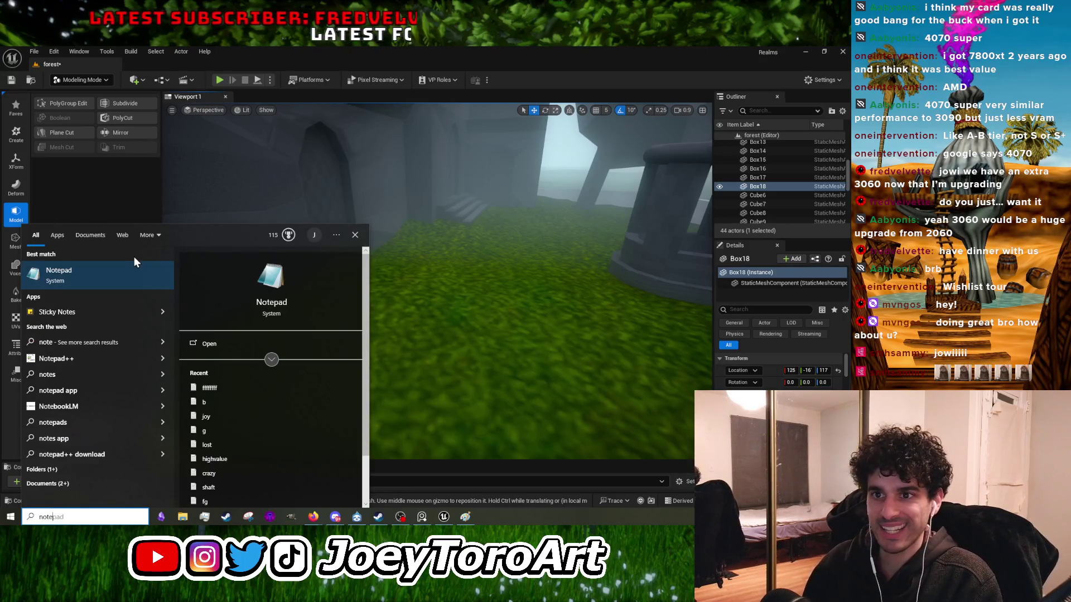
Step: Launch Notepad from the search results and bring its blank Untitled window forward
left_click(108, 275)
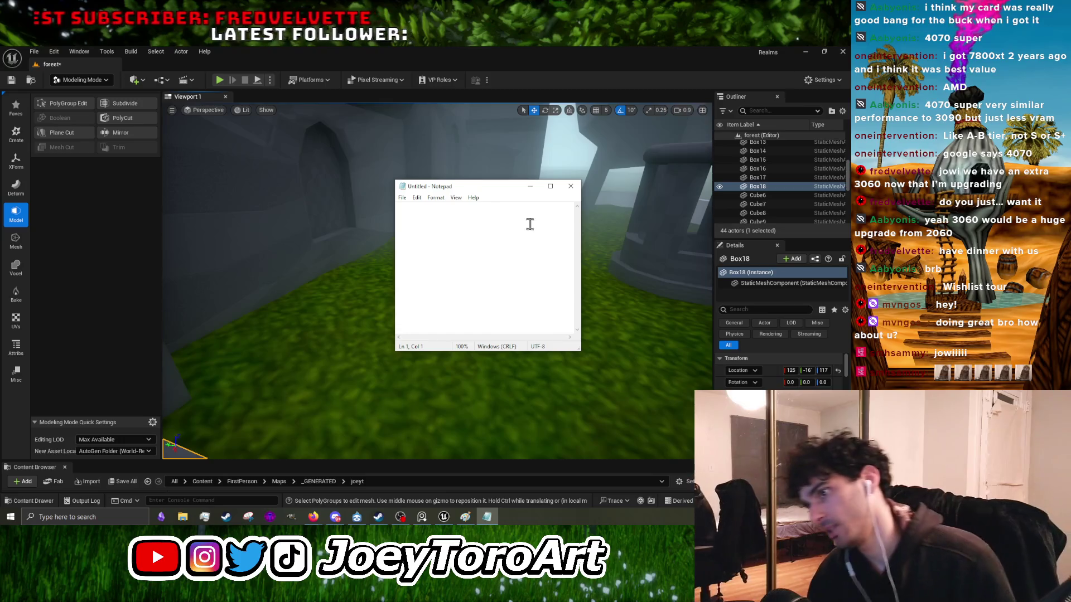
mouse_move(385, 234)
left_mouse_down()
mouse_move(384, 201)
mouse_move(385, 234)
mouse_move(379, 218)
mouse_move(331, 280)
left_mouse_up()
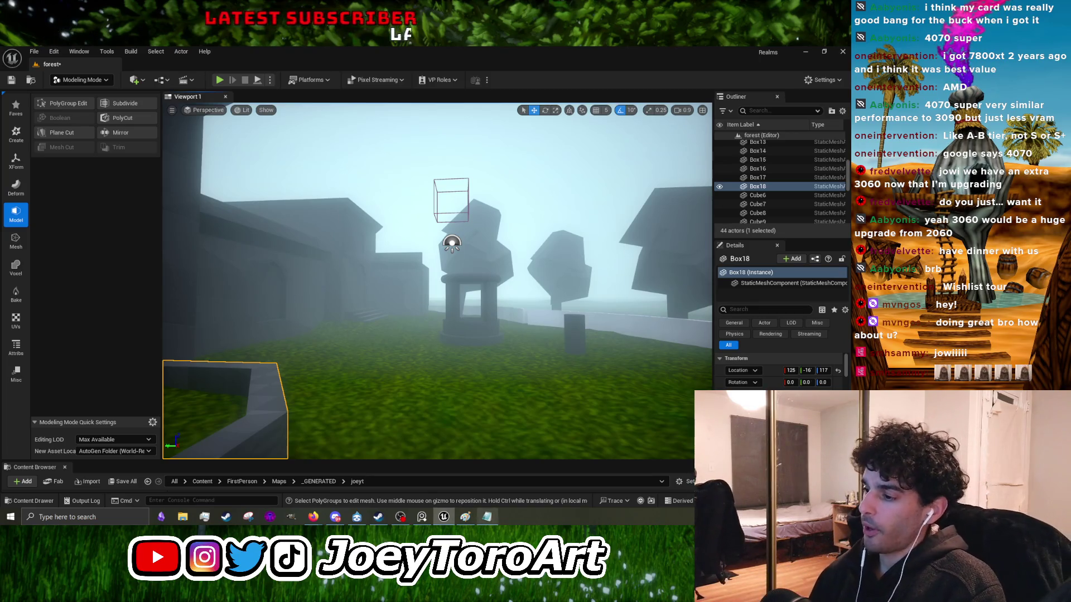
key("alt+Tab")
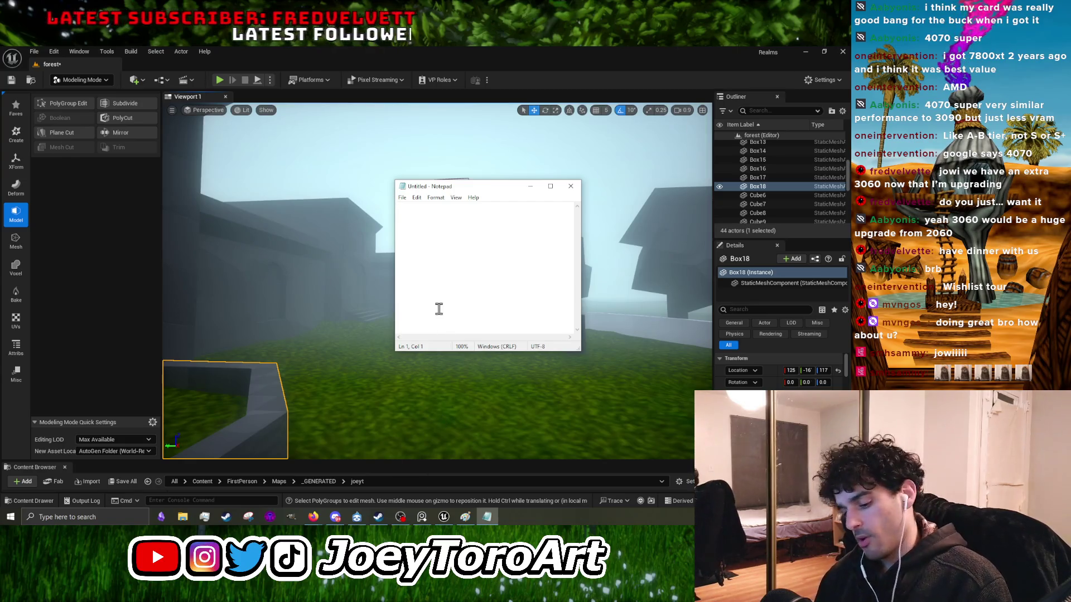
Step: Write the Import Blockout Into Blenda and Model Building lines with -windows and -doors items
type("IMPOR")
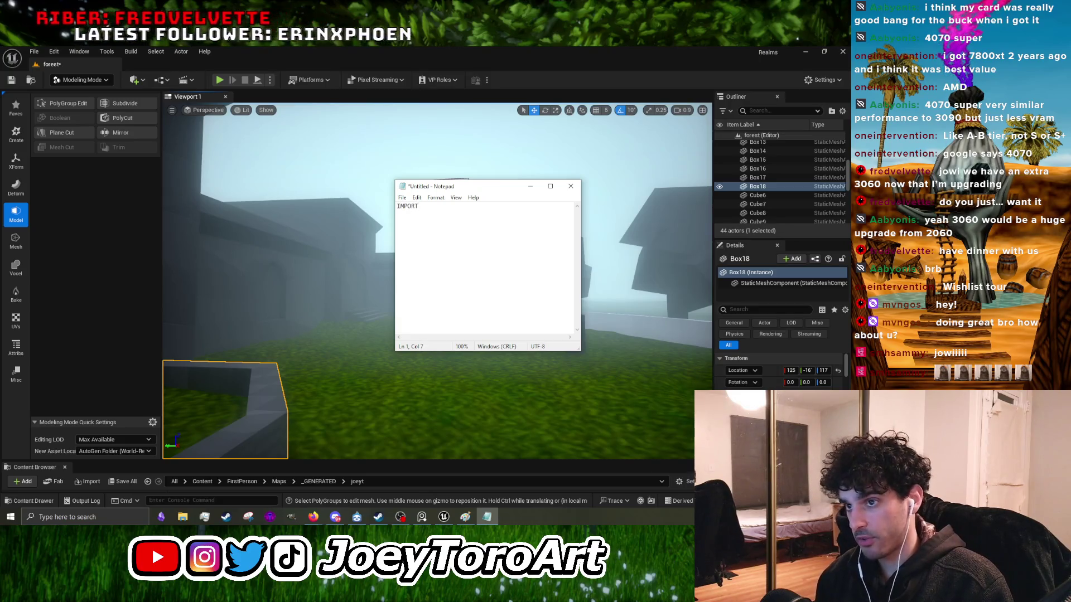
key("ctrl+z")
type("Import Blockout Into  Blenda")
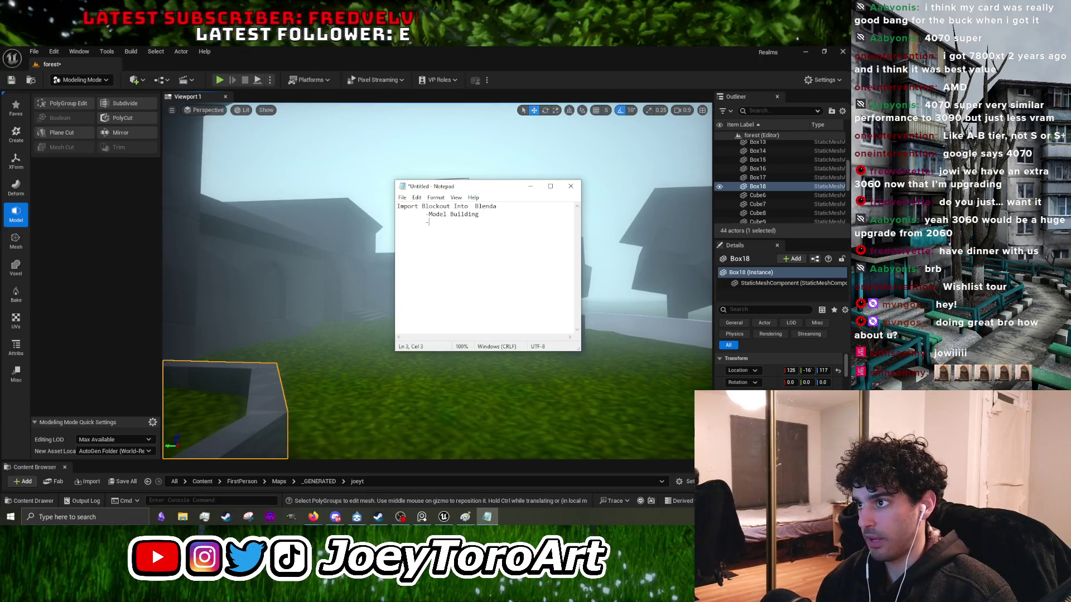
key("Return")
key("Tab")
type("-")
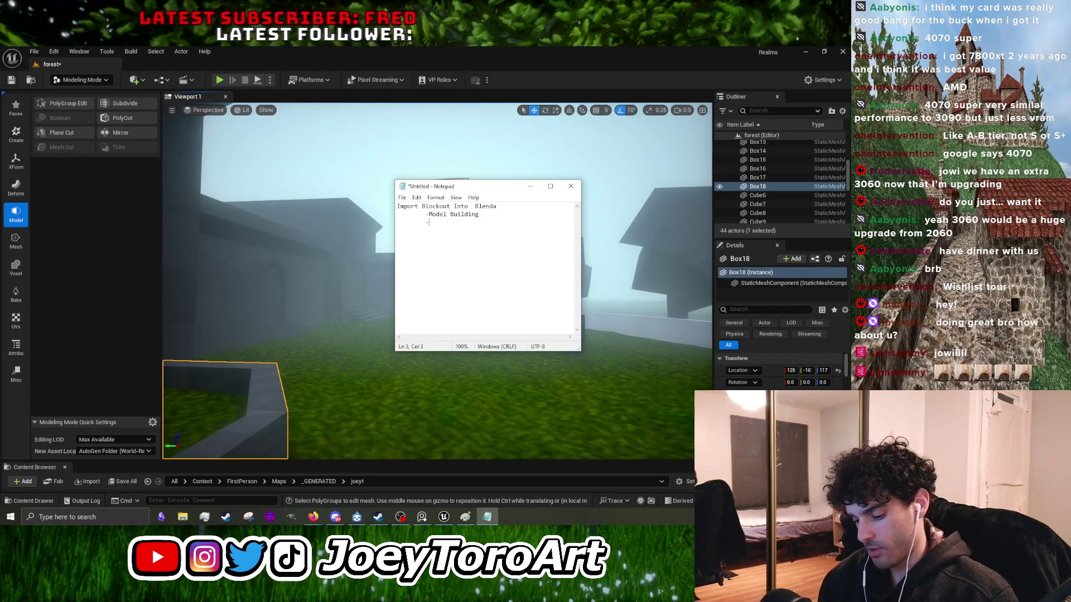
key("Tab")
type("-")
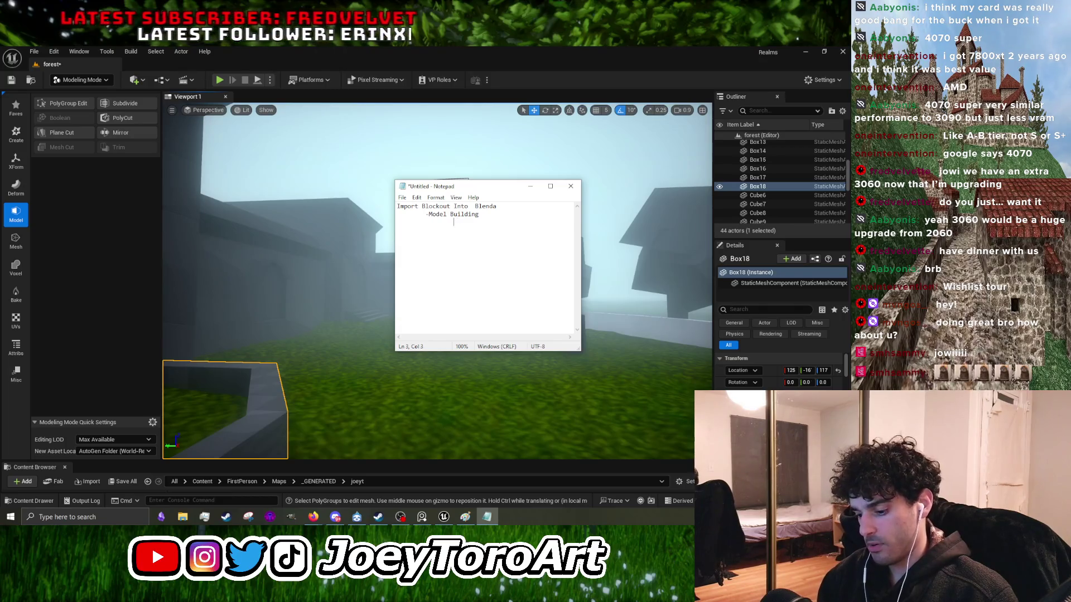
type("windows -")
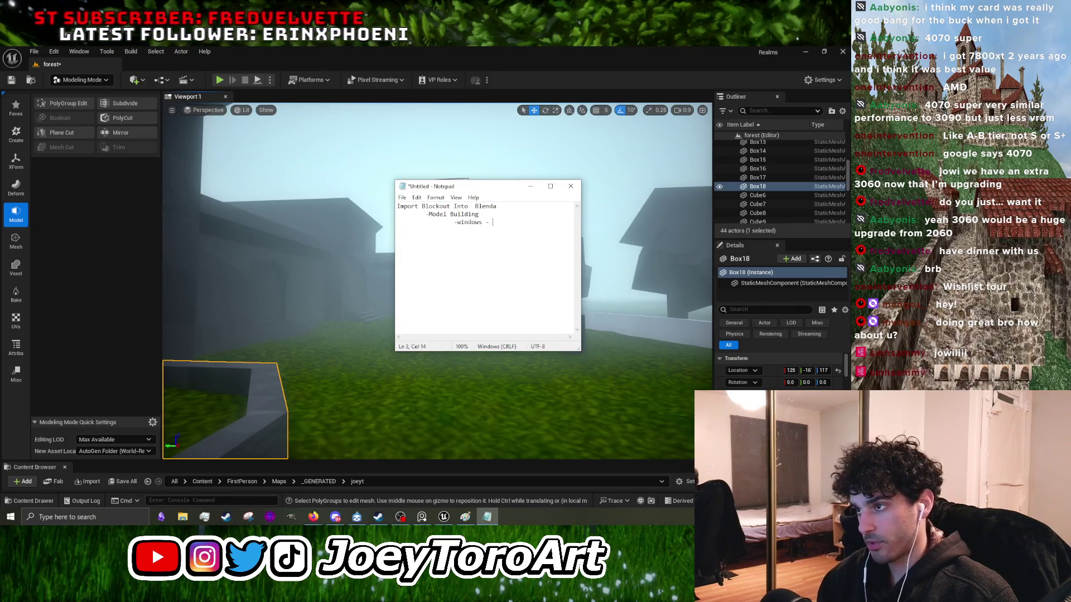
key("BackSpace")
key("BackSpace")
key("Return")
key("Tab")
key("Tab")
type("-d")
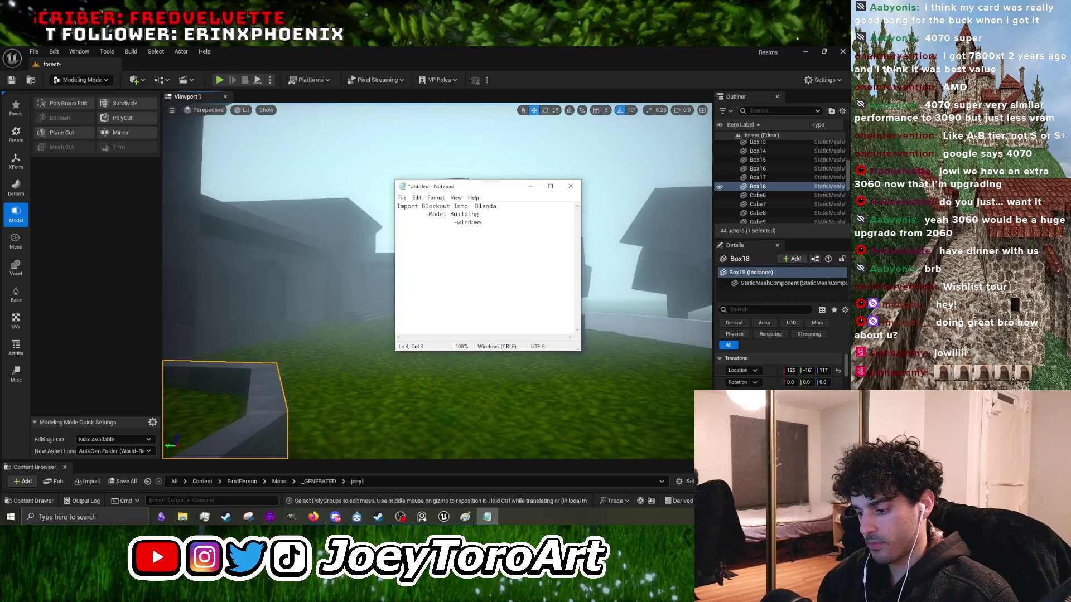
type("oors")
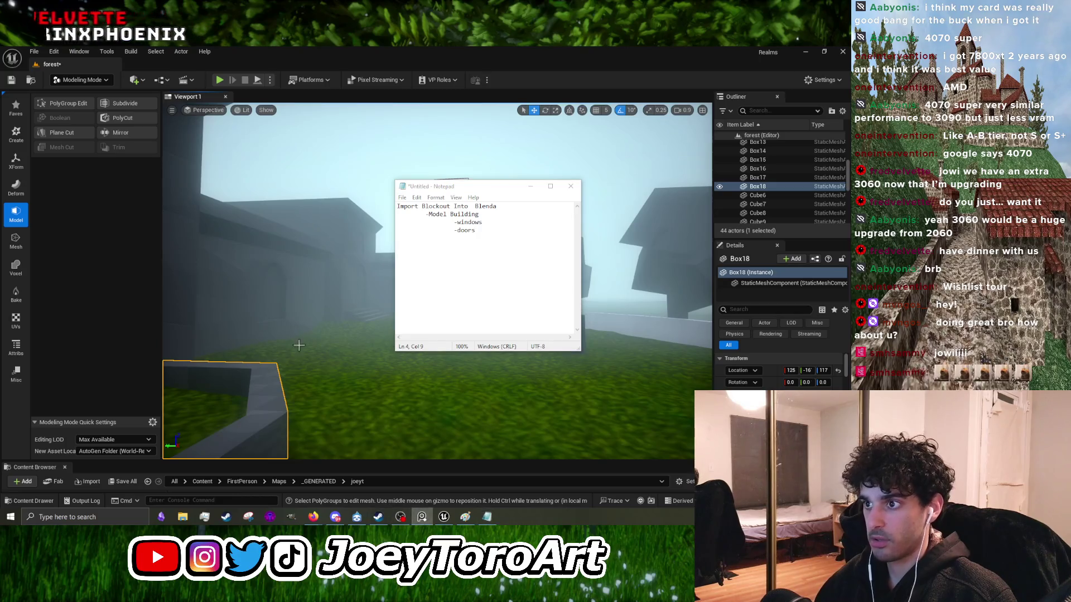
Step: Check the reference board, then add -supports and -engravings under Model Building
key("alt+Tab")
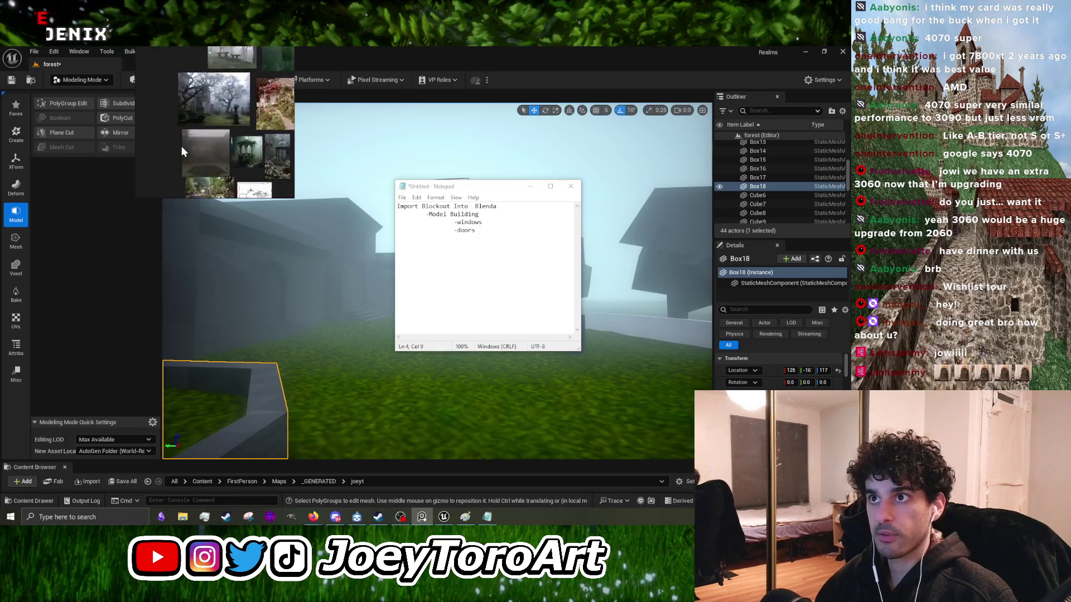
scroll(231, 73, "up", 3)
type("-su")
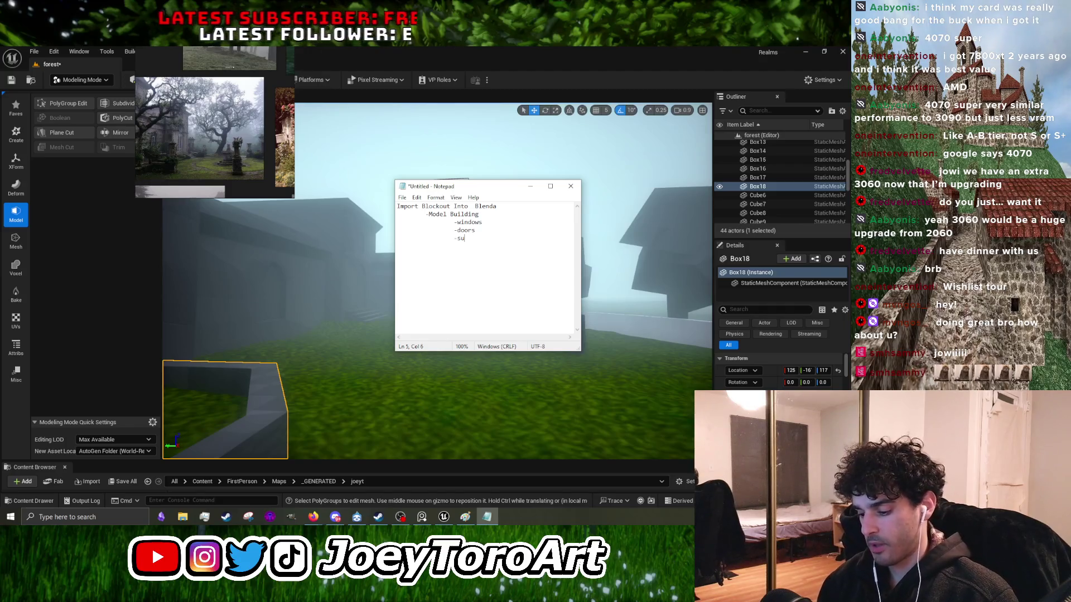
type("pports")
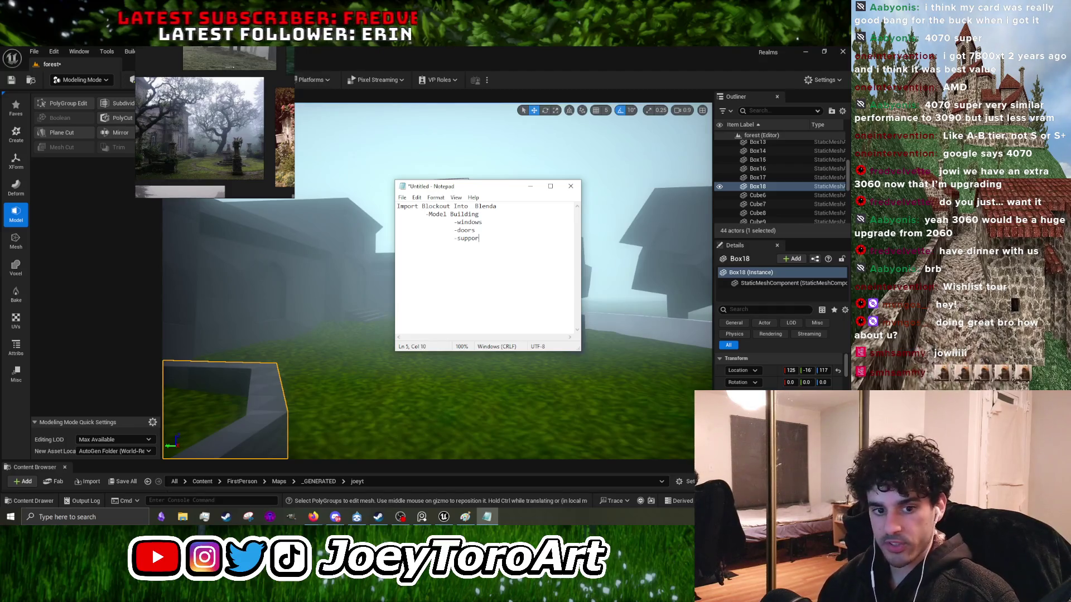
key("Return")
type("\\")
key("BackSpace")
key("Tab")
key("Tab")
type("-")
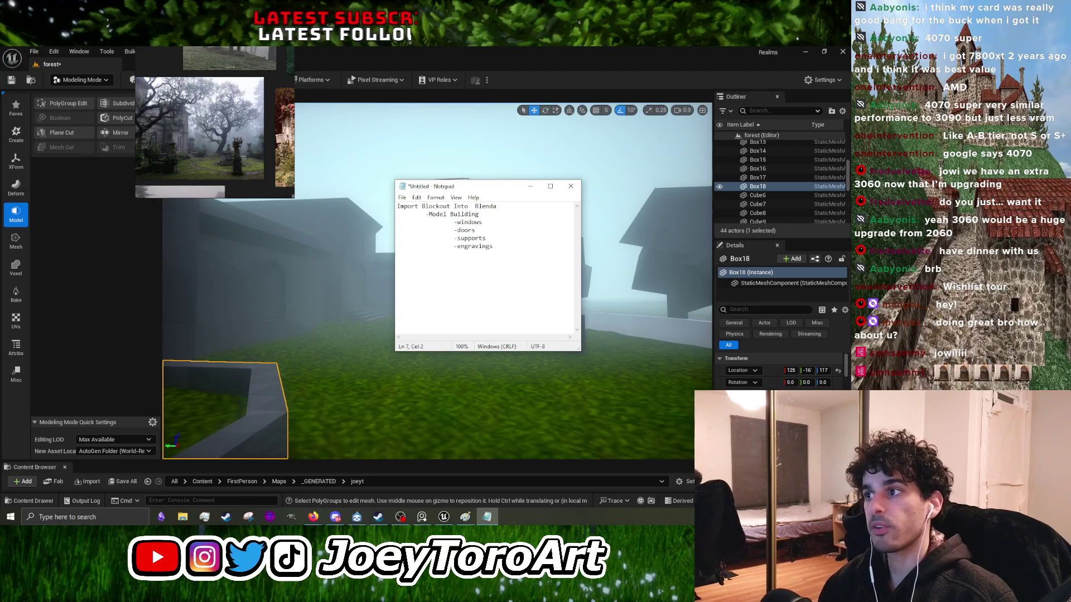
Step: Add the -flair item, a blank line, and the indented Import well entry
type("-bal")
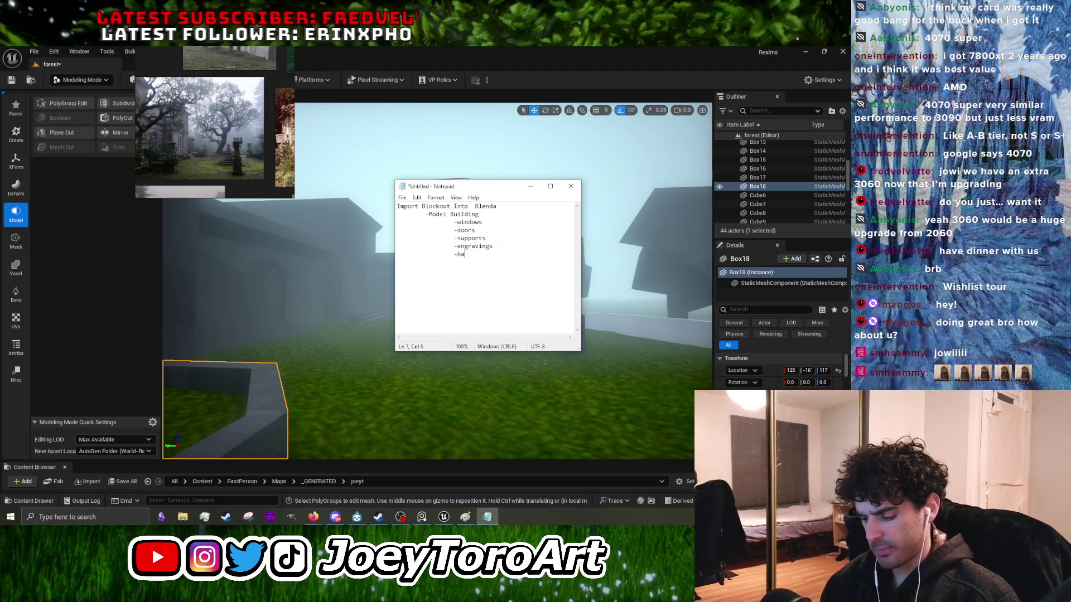
key("BackSpace")
key("BackSpace")
key("BackSpace")
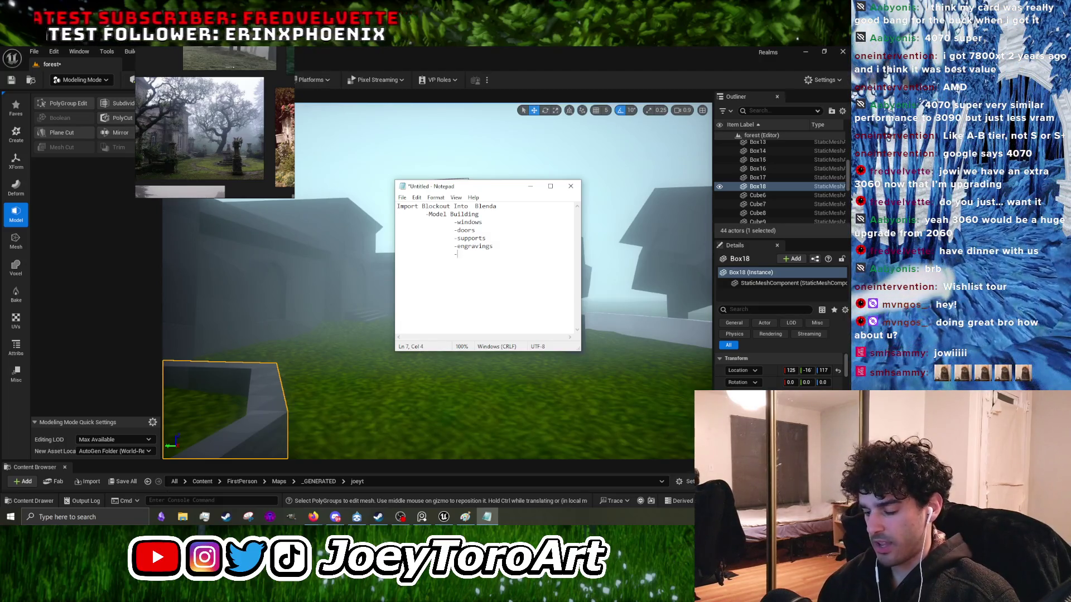
type("flair")
key("Return")
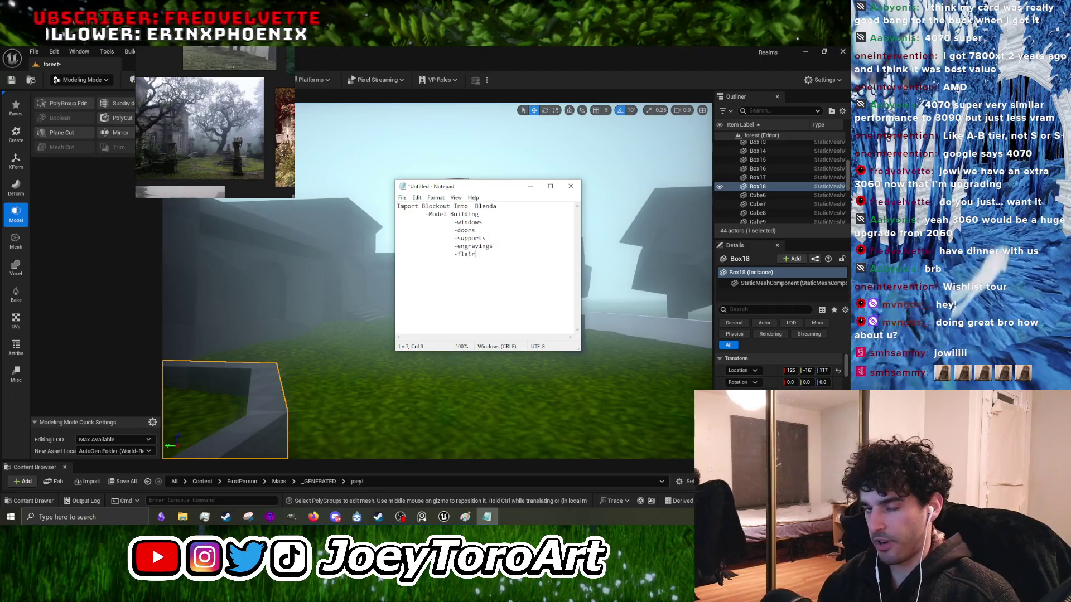
key("Return")
key("Tab")
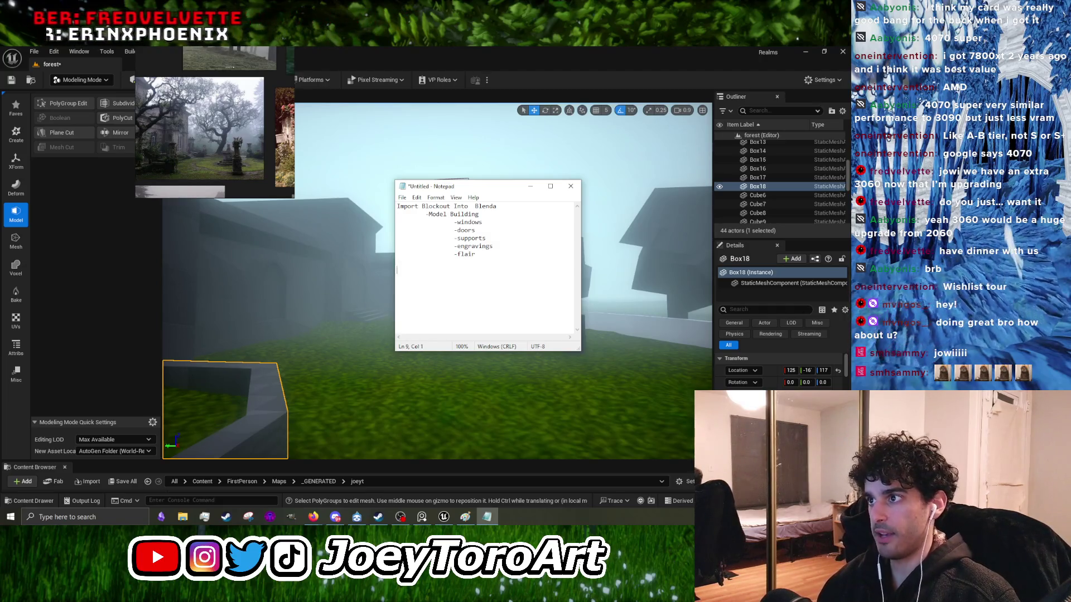
type("-")
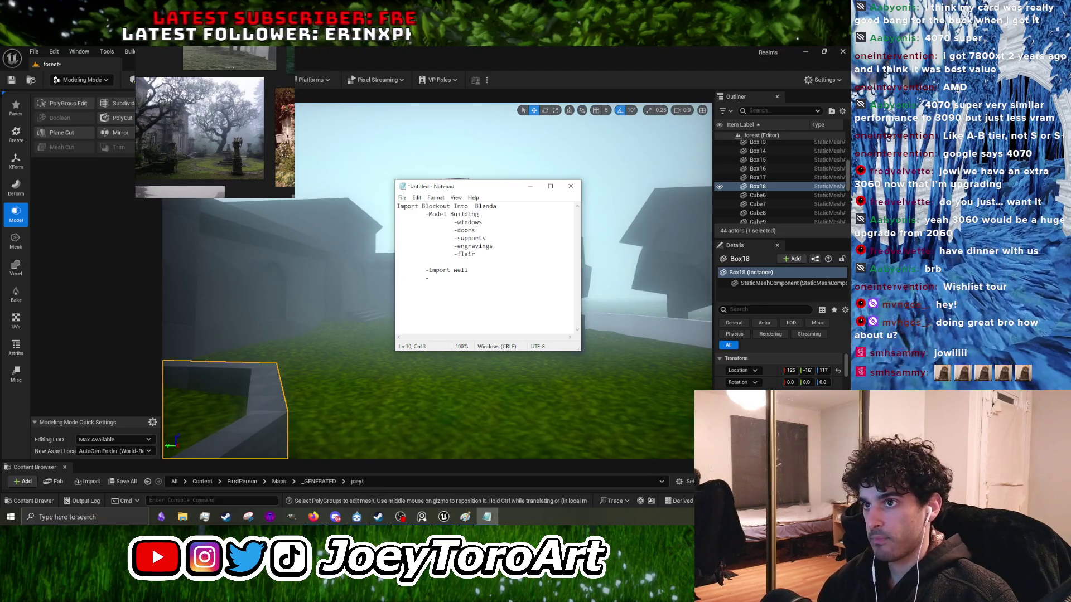
Step: Add a Model well line under Import well with a -Collumns item
key("BackSpace")
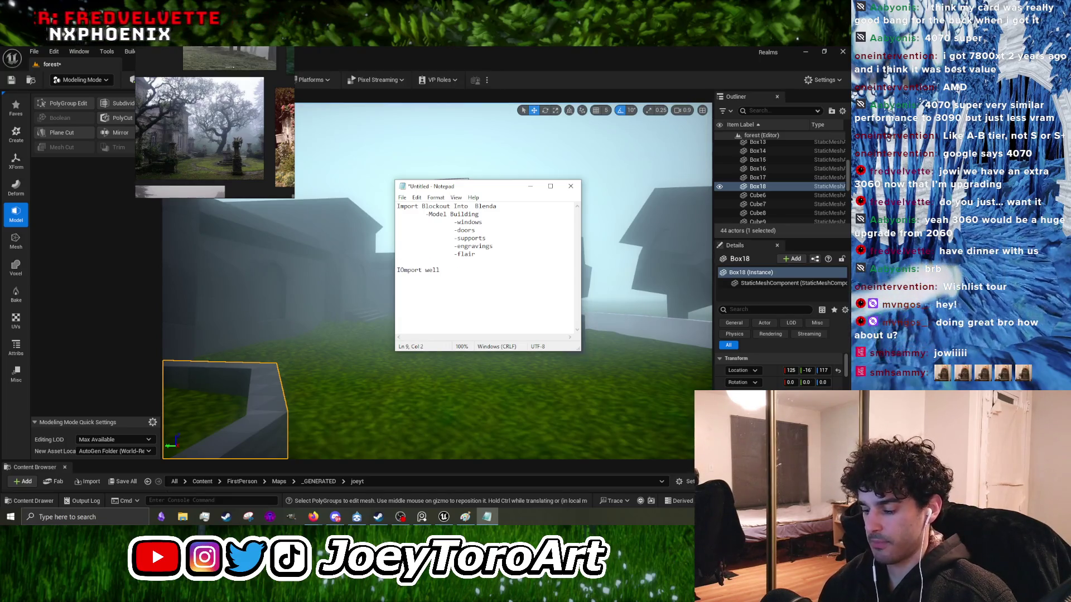
left_click(425, 278)
type("-M")
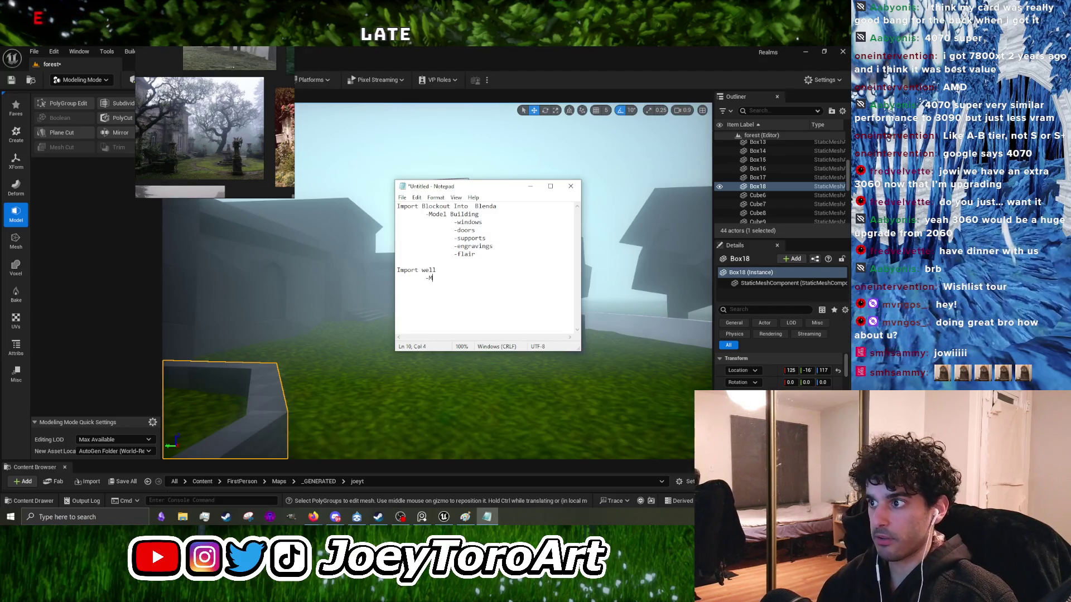
type("odel ")
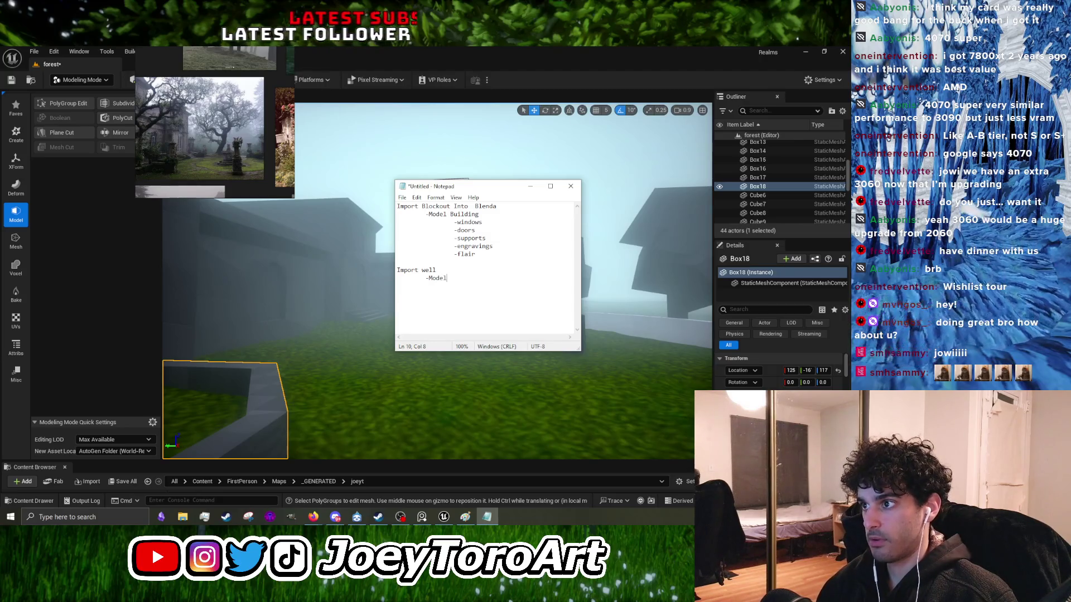
type("well")
key("Return")
key("Tab")
key("Tab")
type("-")
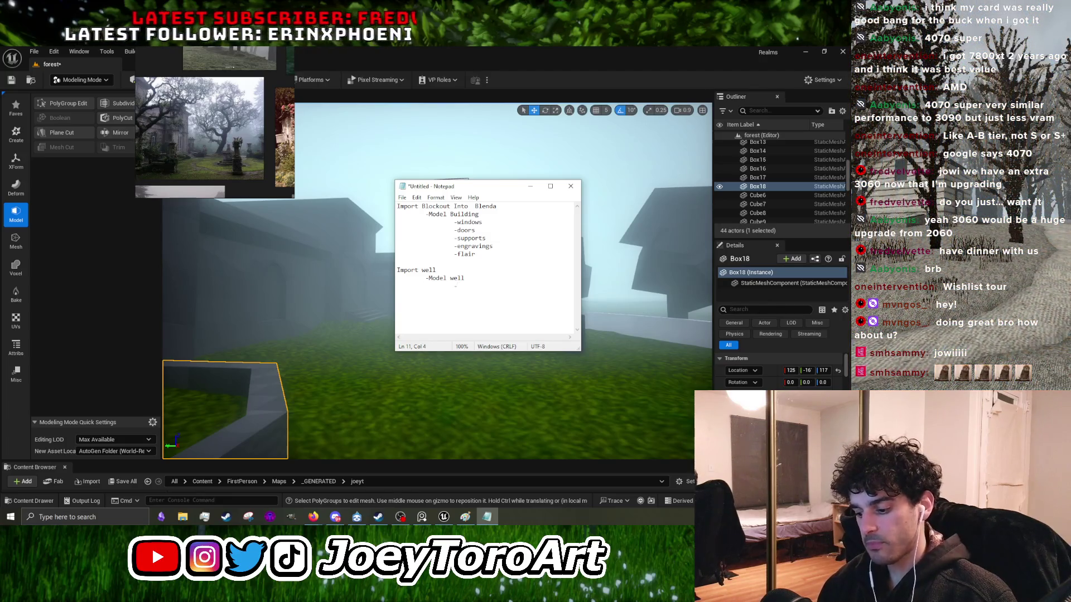
type("Collumns")
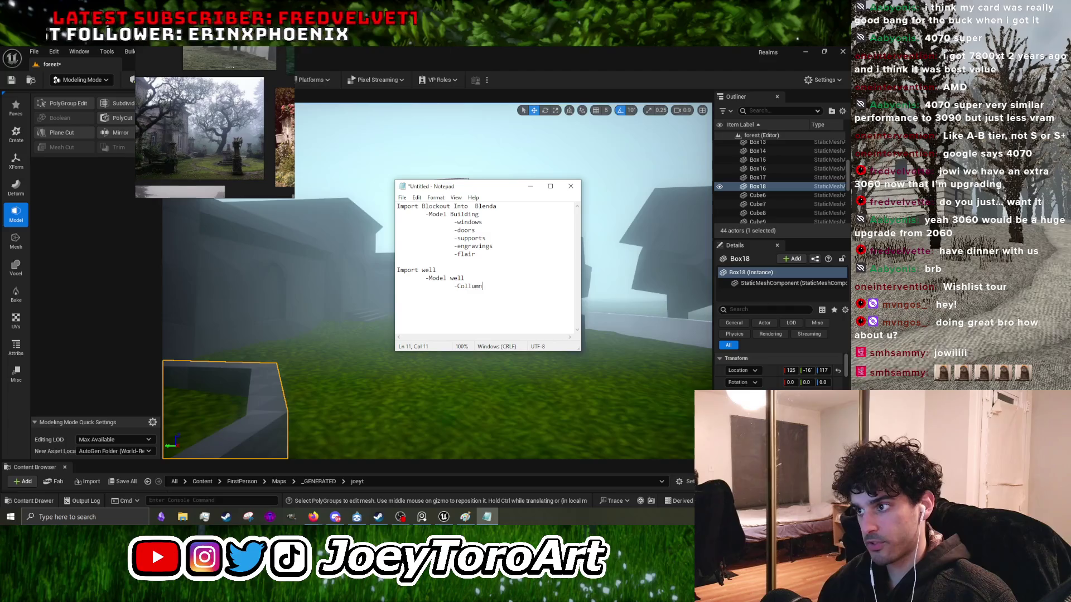
Step: Add the -Roof thing and -moss/grass items under Model well
key("Return")
key("Tab")
key("Tab")
type("-")
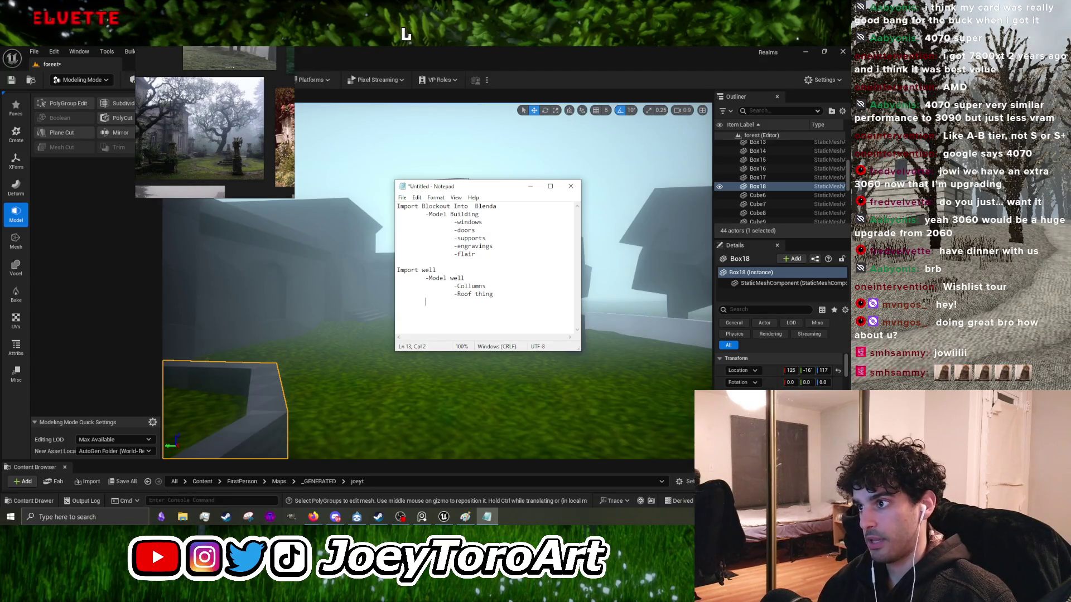
key("Tab")
type("-")
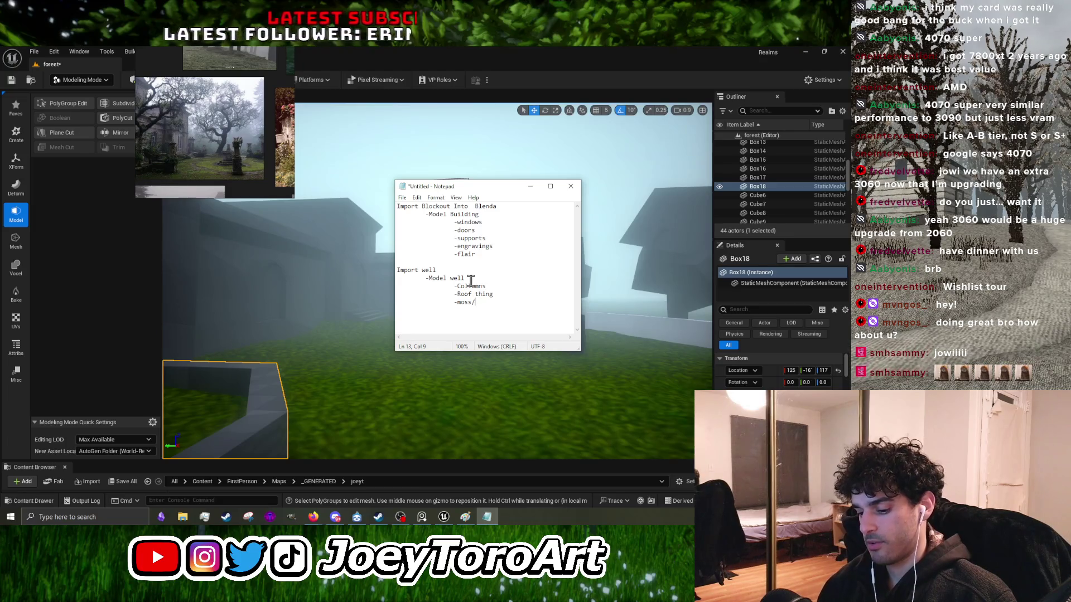
type("vines?")
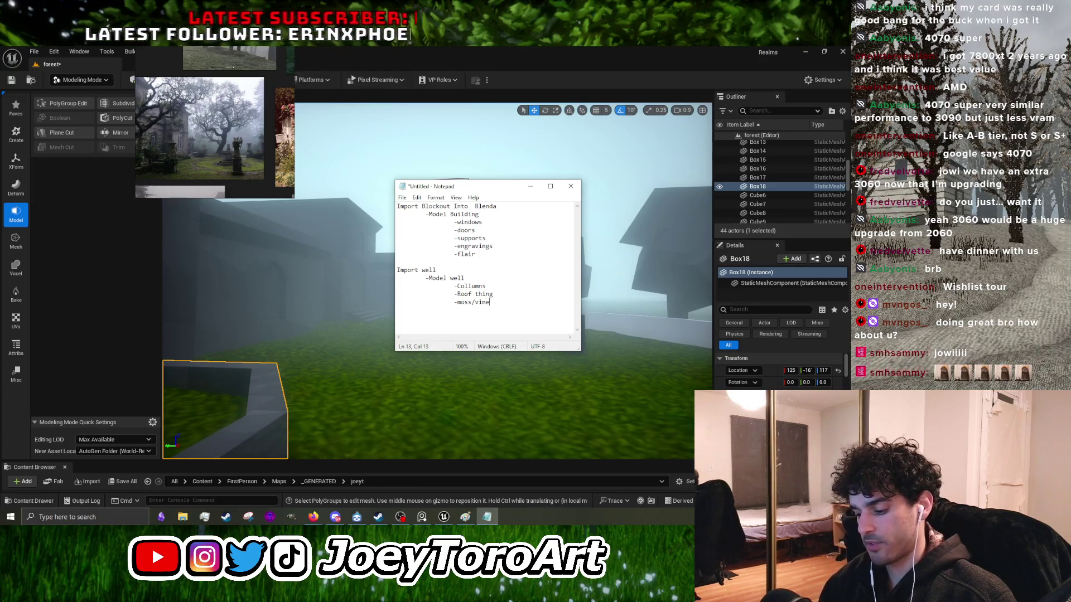
key("BackSpace")
key("BackSpace")
key("BackSpace")
key("BackSpace")
key("BackSpace")
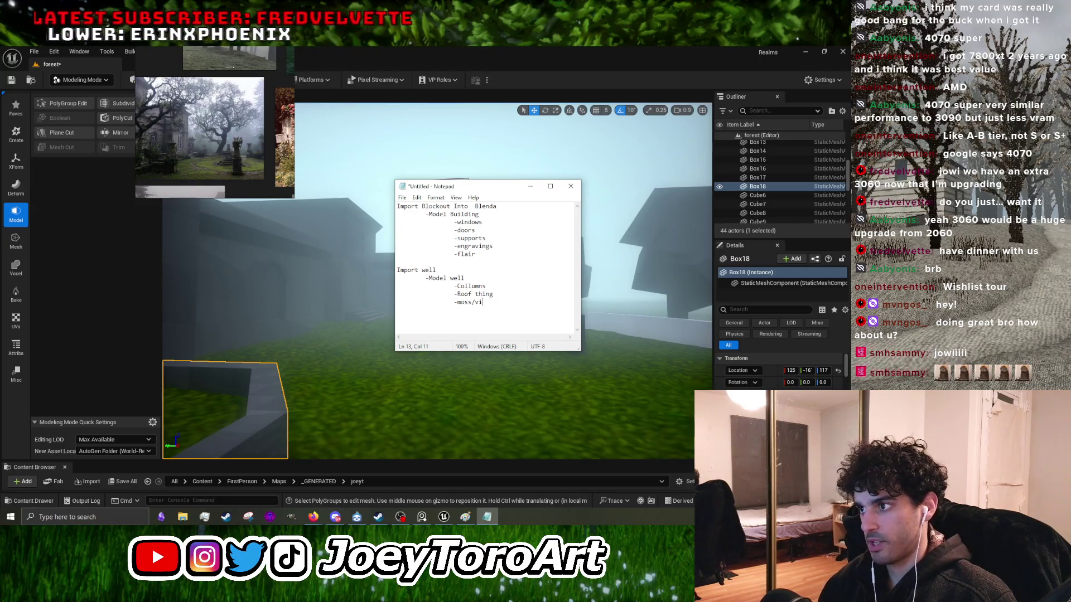
type("grass")
Step: Start a new line with the Model Foliage heading
key("Return")
key("Tab")
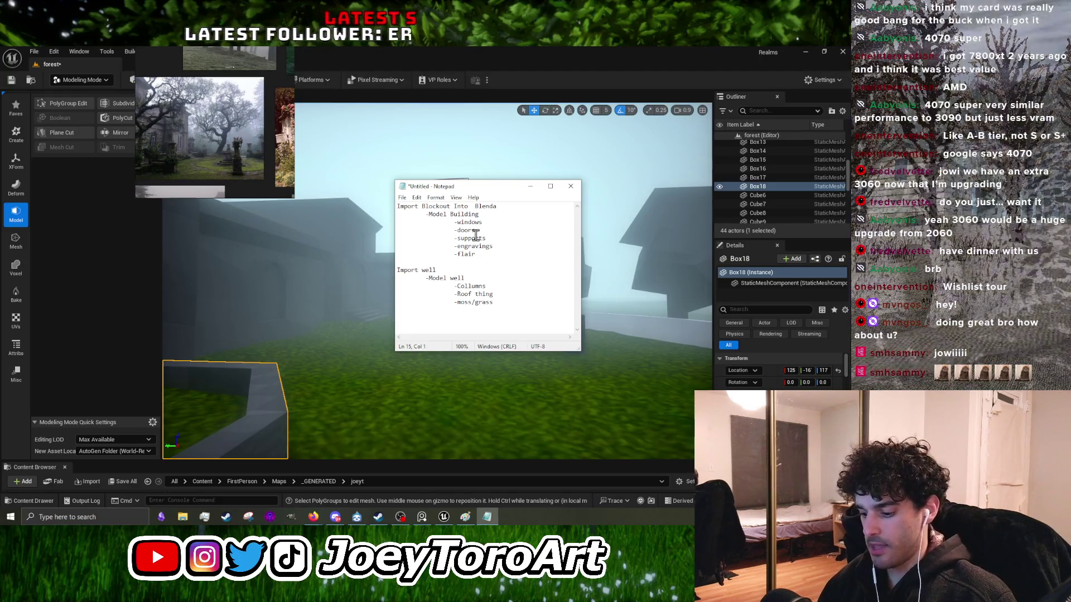
type("Mo")
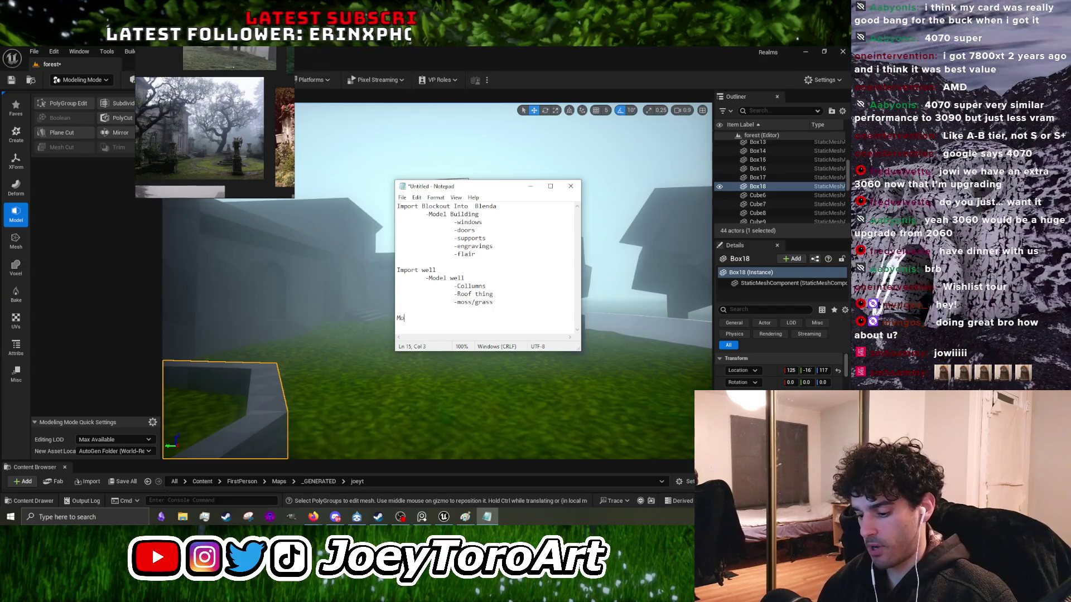
type("del Folia")
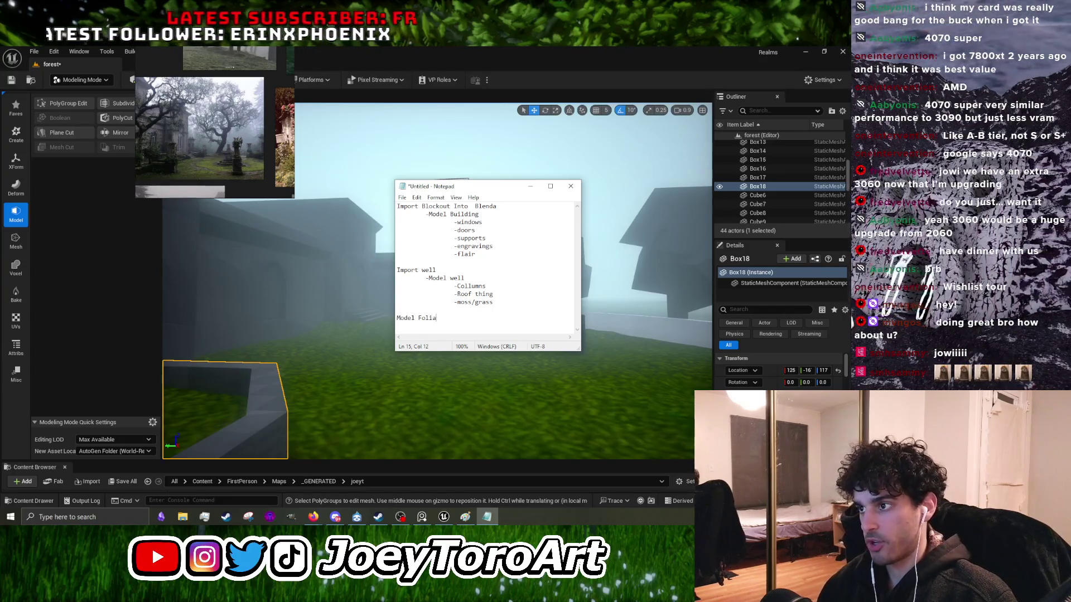
type("ge")
Step: Add the indented -mass bush (planes-draw) item under Model Foliage
key("Return")
key("Tab")
type("-")
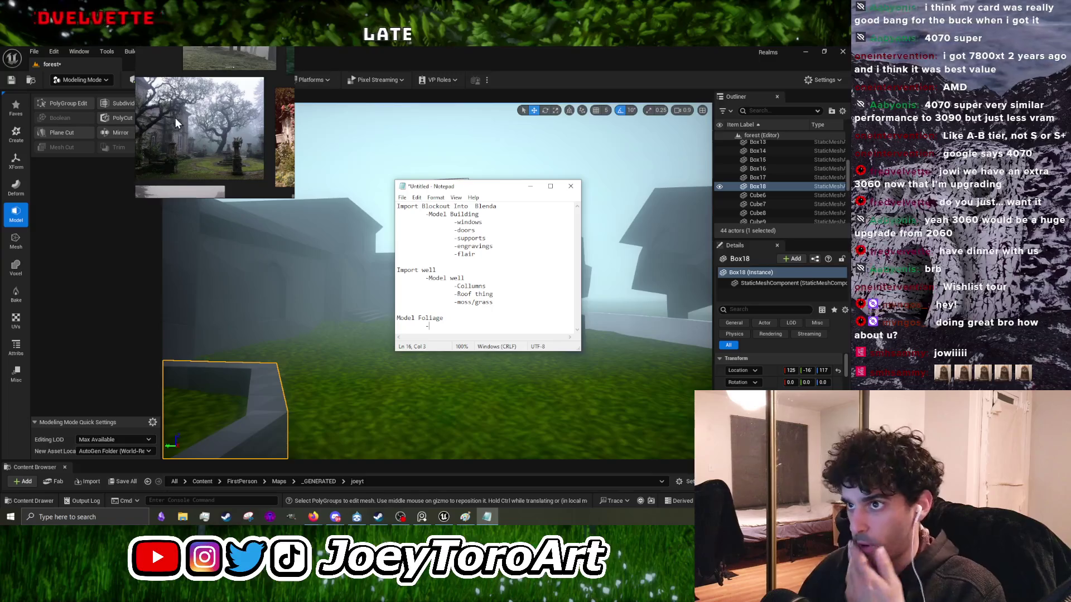
scroll(175, 117, "down", 3)
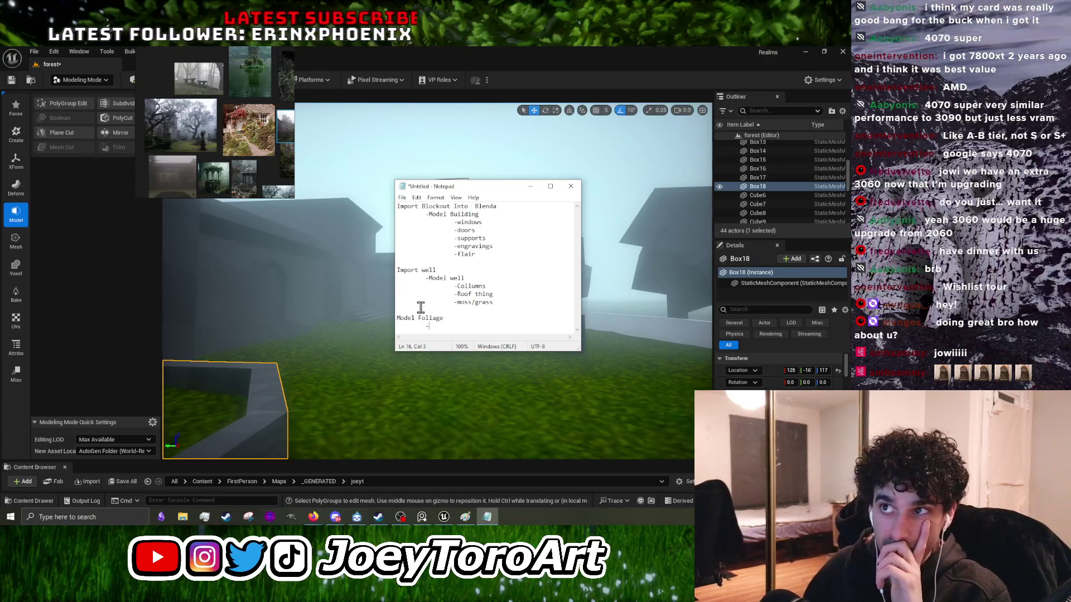
scroll(249, 129, "up", 5)
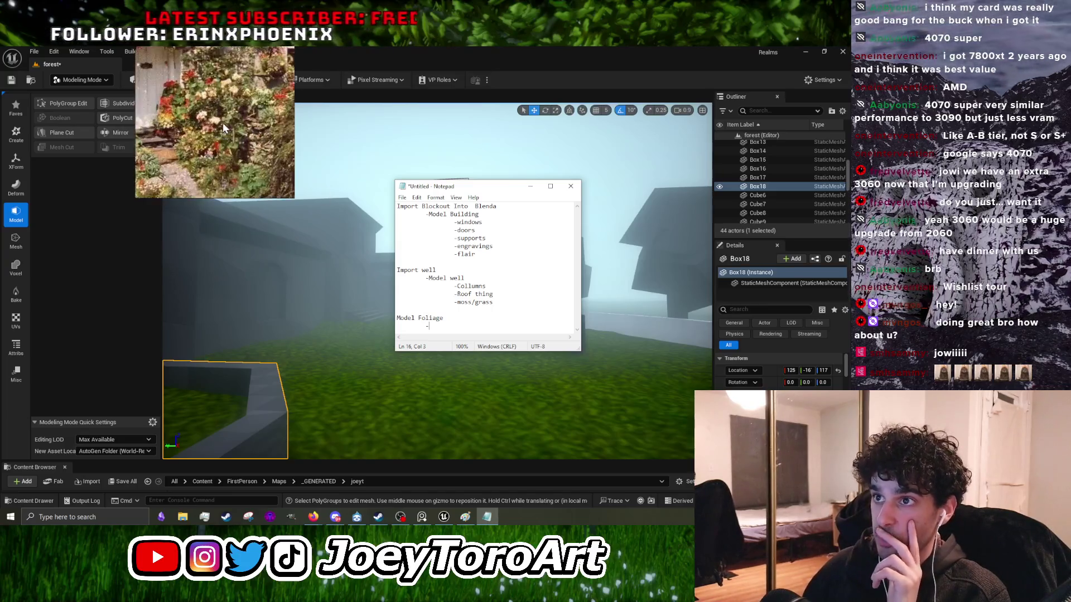
scroll(256, 129, "down", 3)
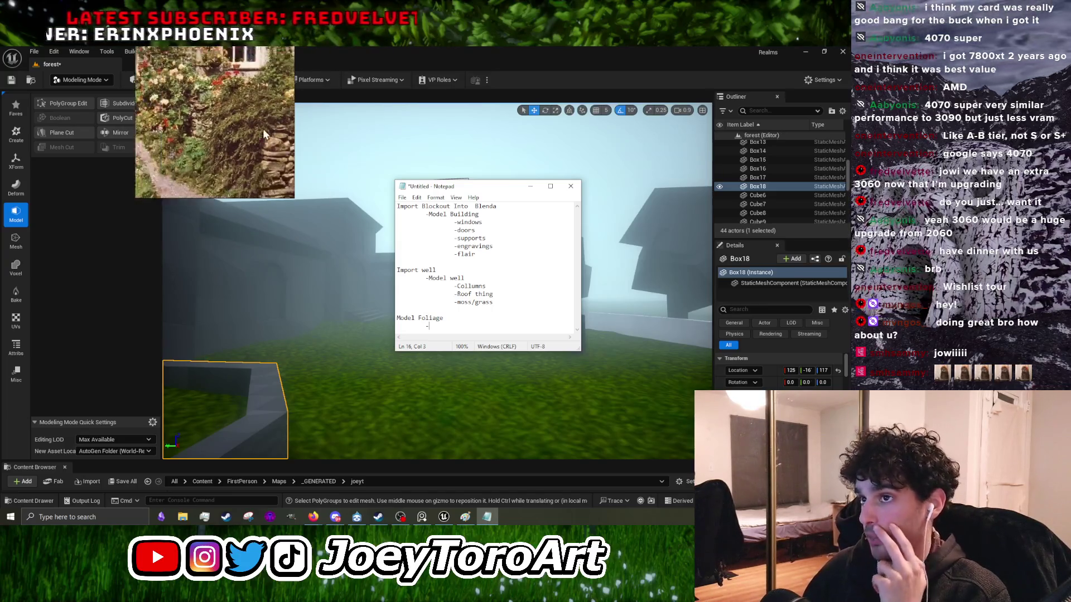
scroll(207, 160, "down", 2)
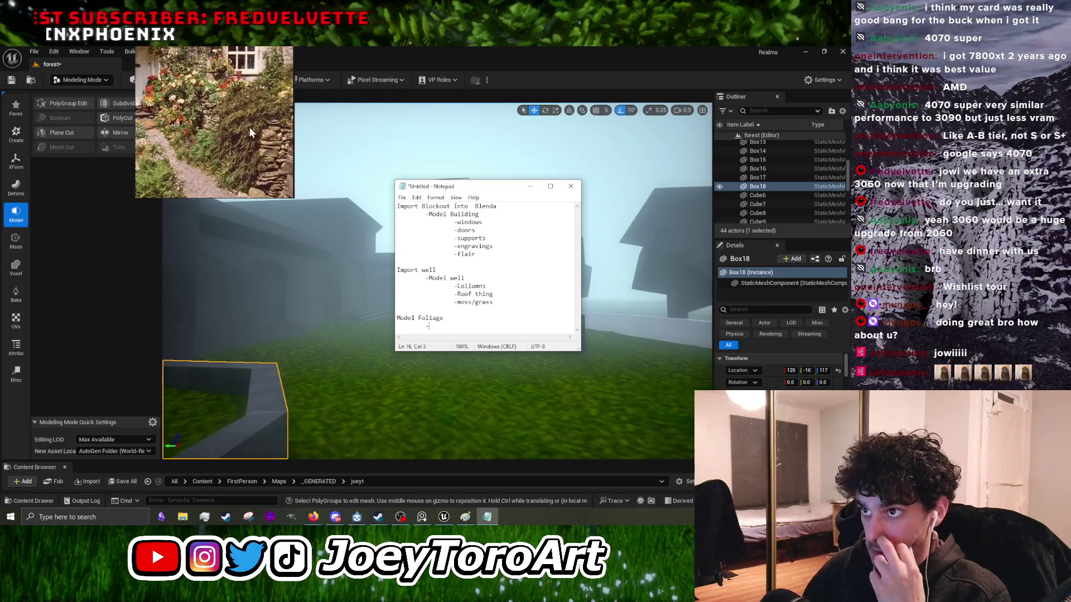
scroll(227, 162, "up", 2)
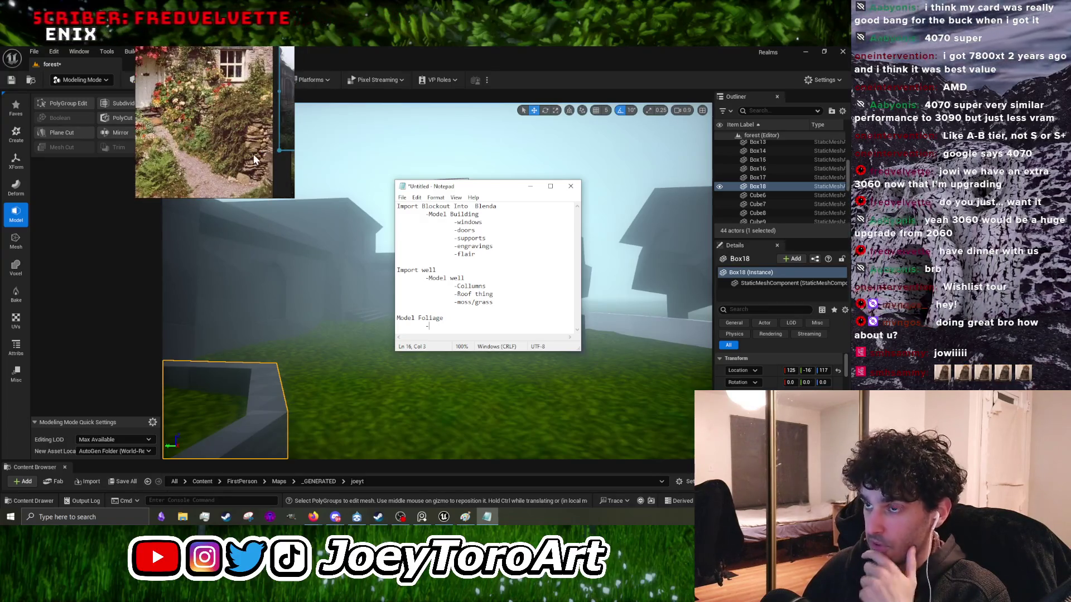
scroll(241, 145, "down", 3)
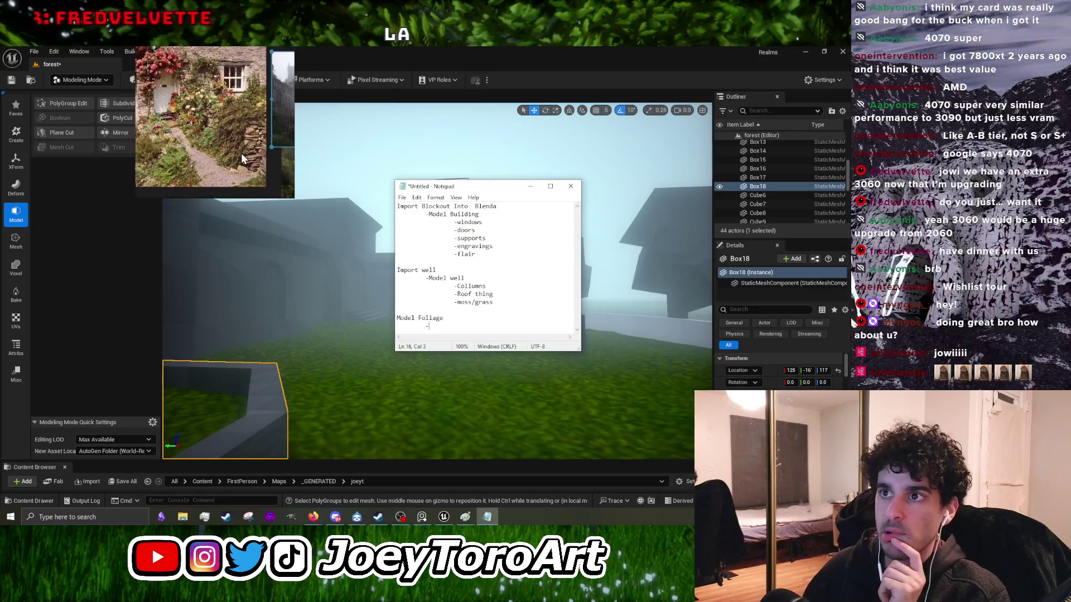
scroll(225, 122, "up", 4)
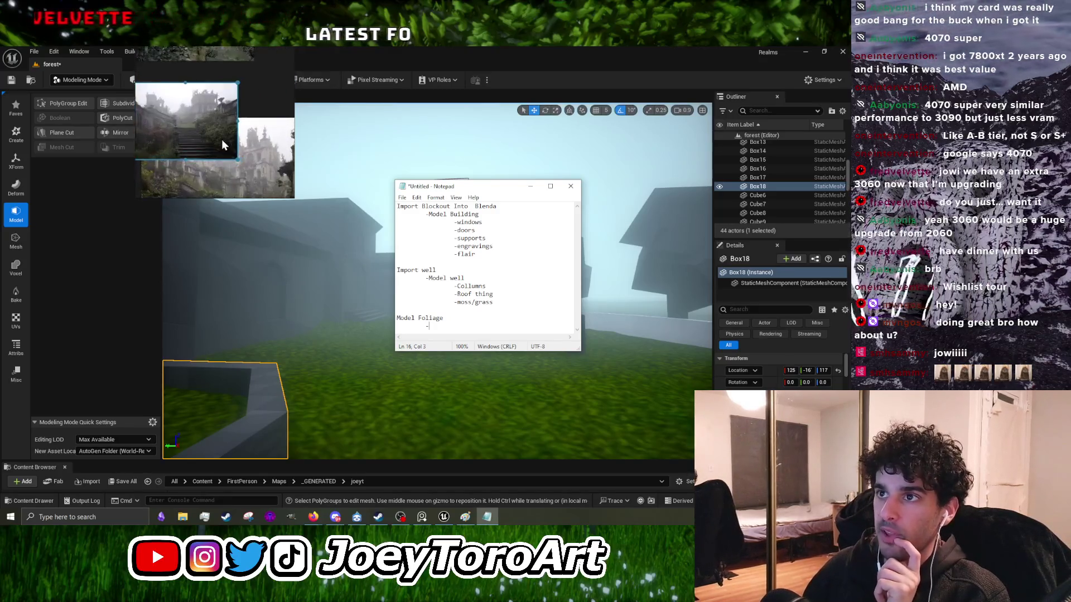
scroll(226, 145, "down", 2)
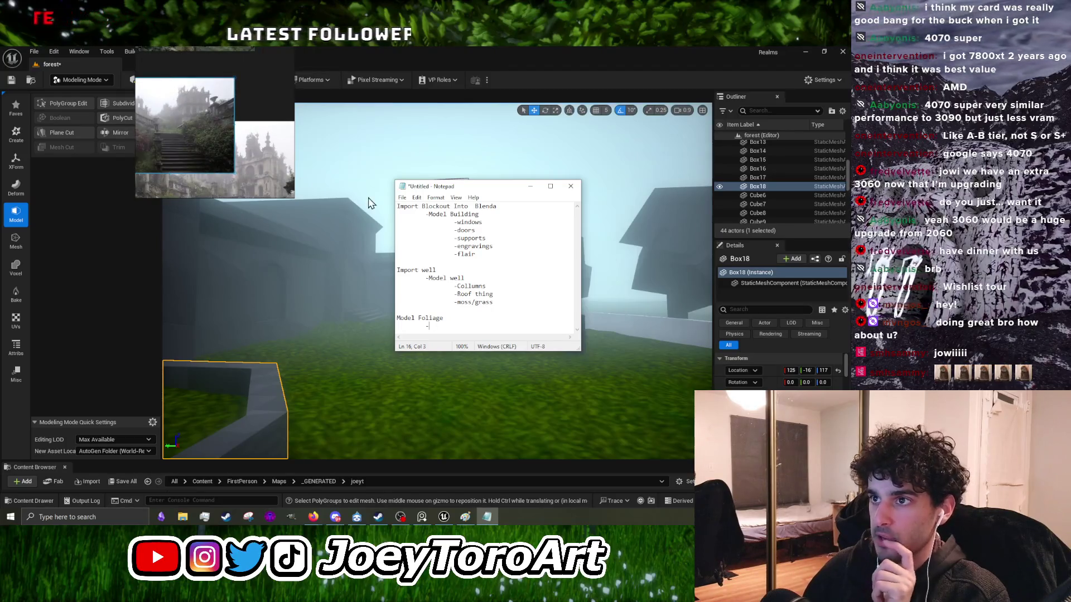
type("mas")
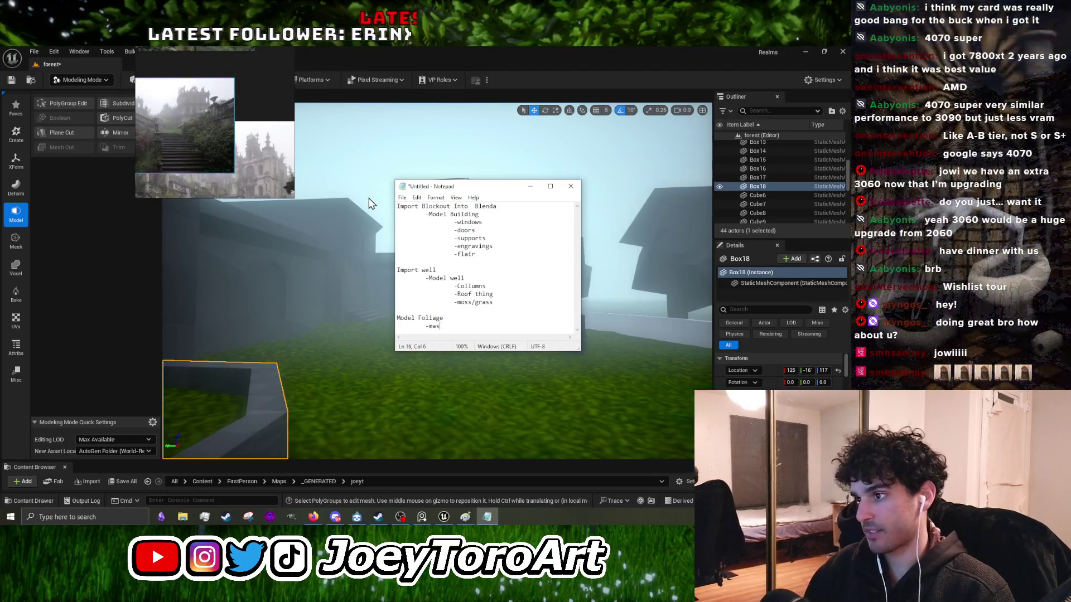
type("s bush (")
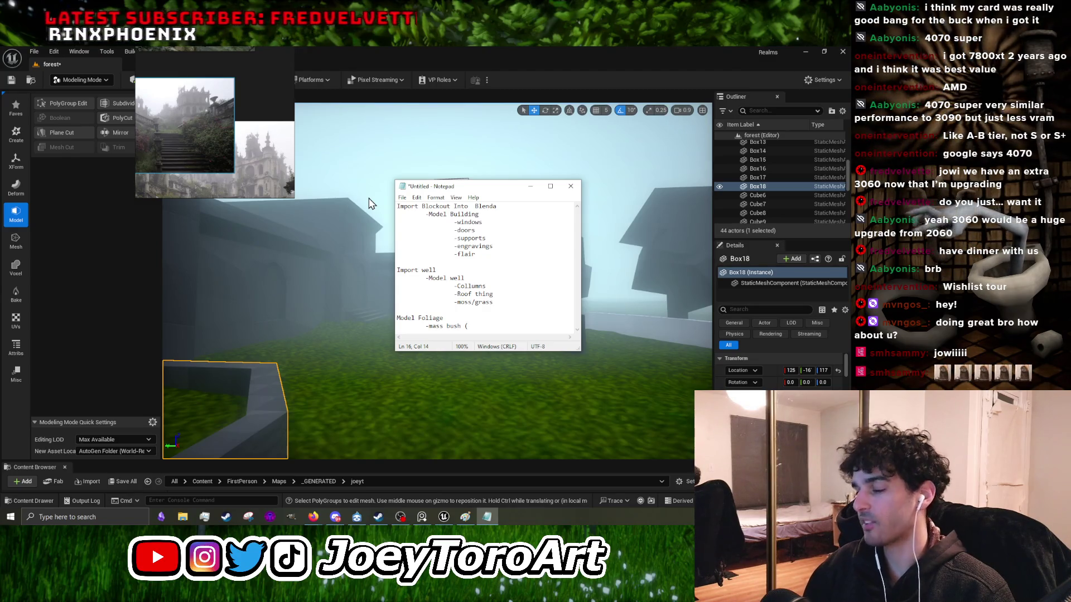
type("planes-draw")
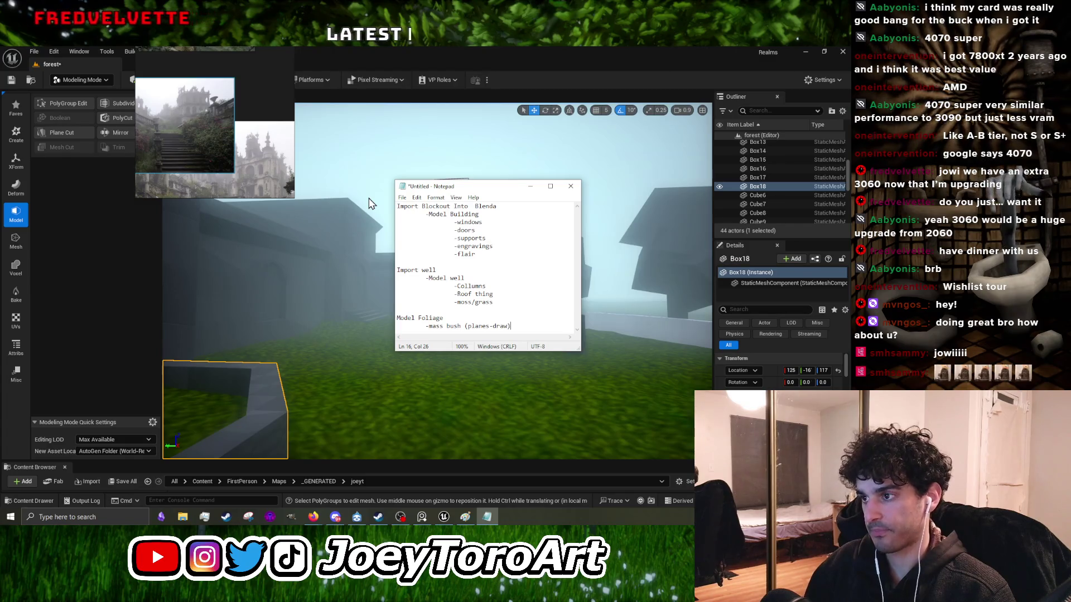
Step: Add the -small vines/ivy item and begin another indented line
key("Return")
type("-")
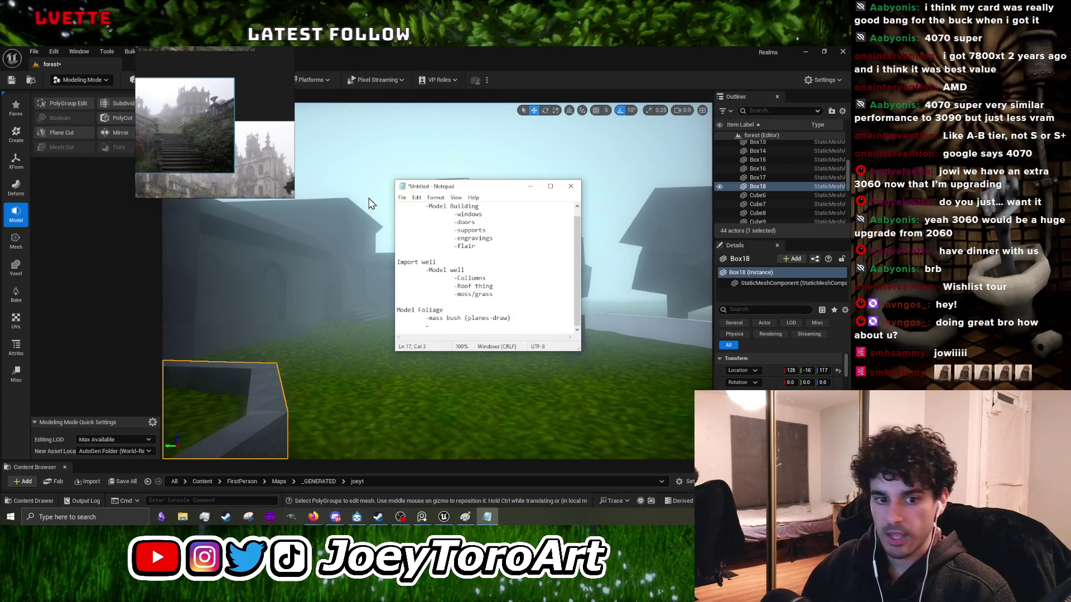
type("small ")
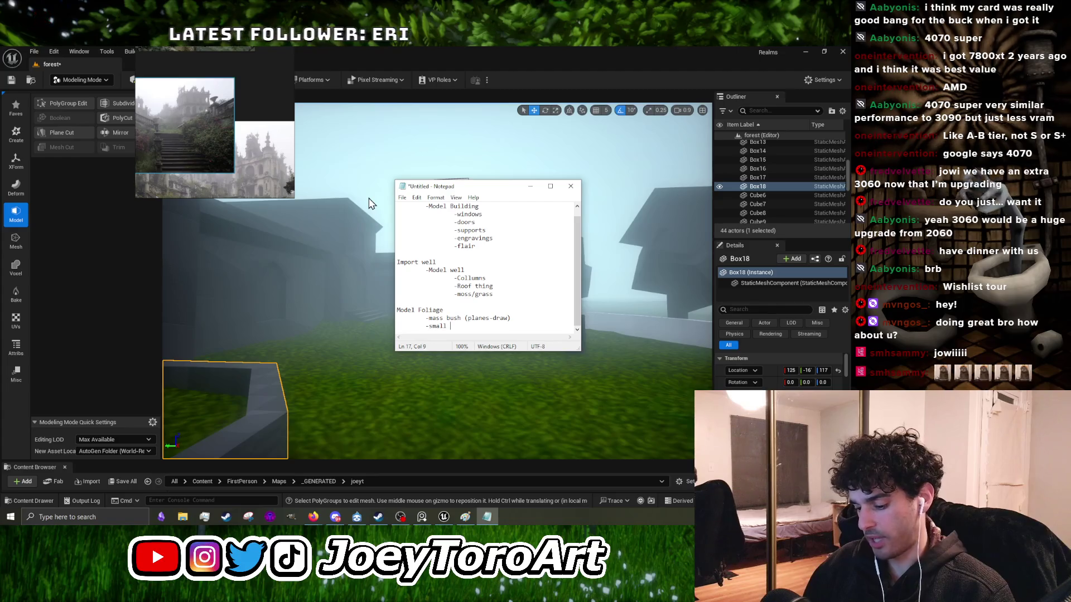
type("vines/i")
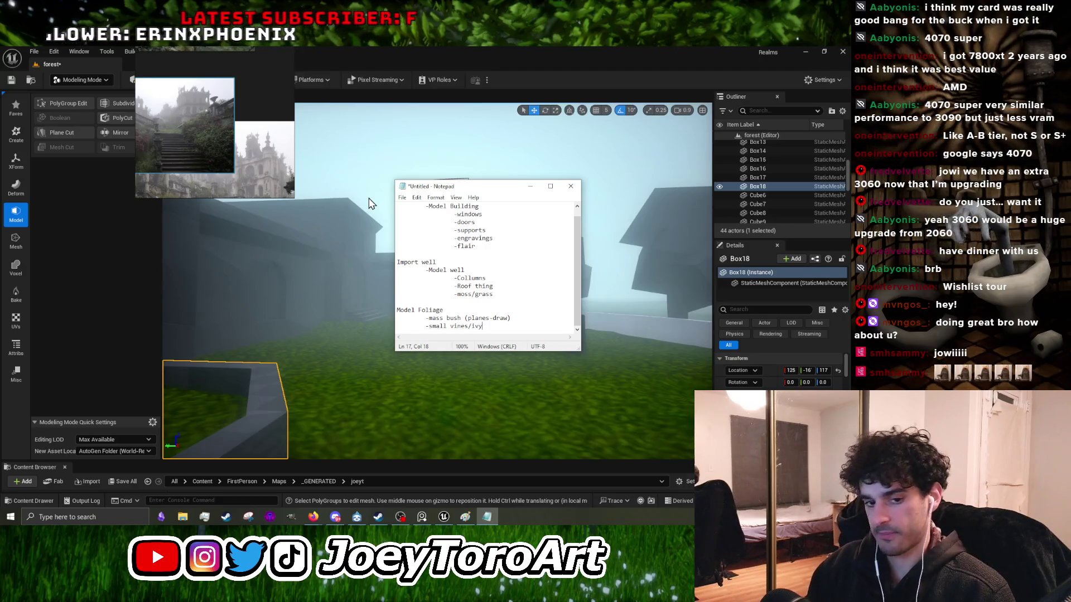
type("vy")
key("Return")
key("Tab")
key("Tab")
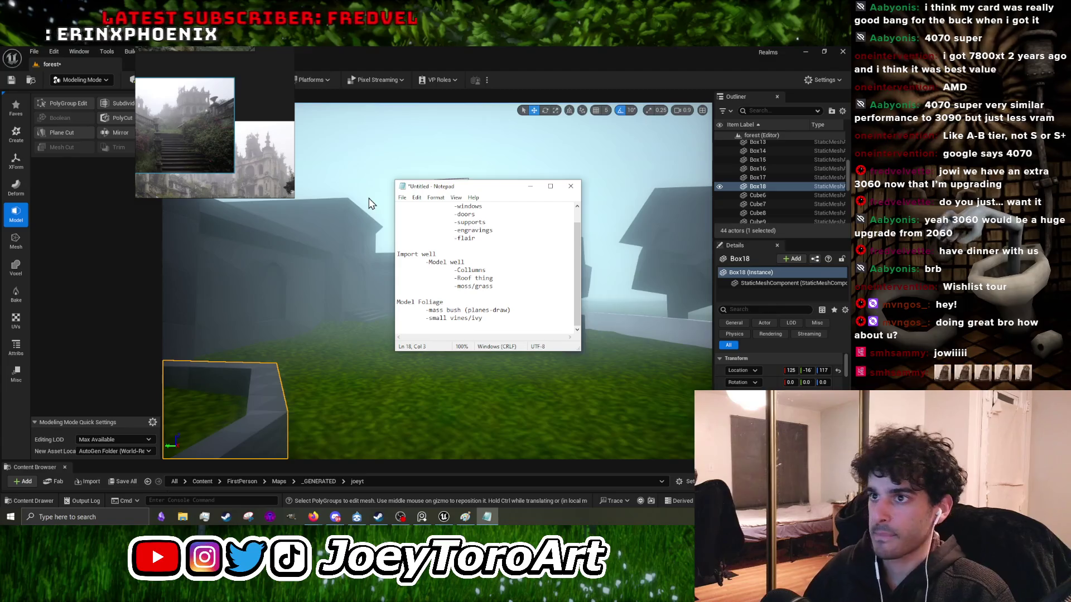
scroll(233, 130, "down", 3)
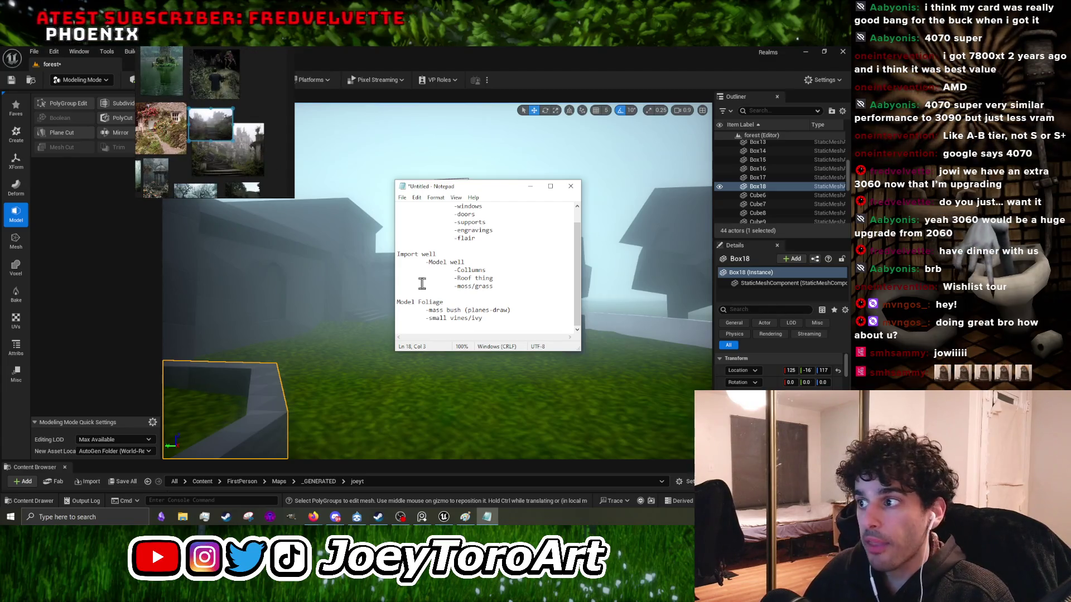
scroll(233, 130, "down", 2)
scroll(173, 137, "up", 5)
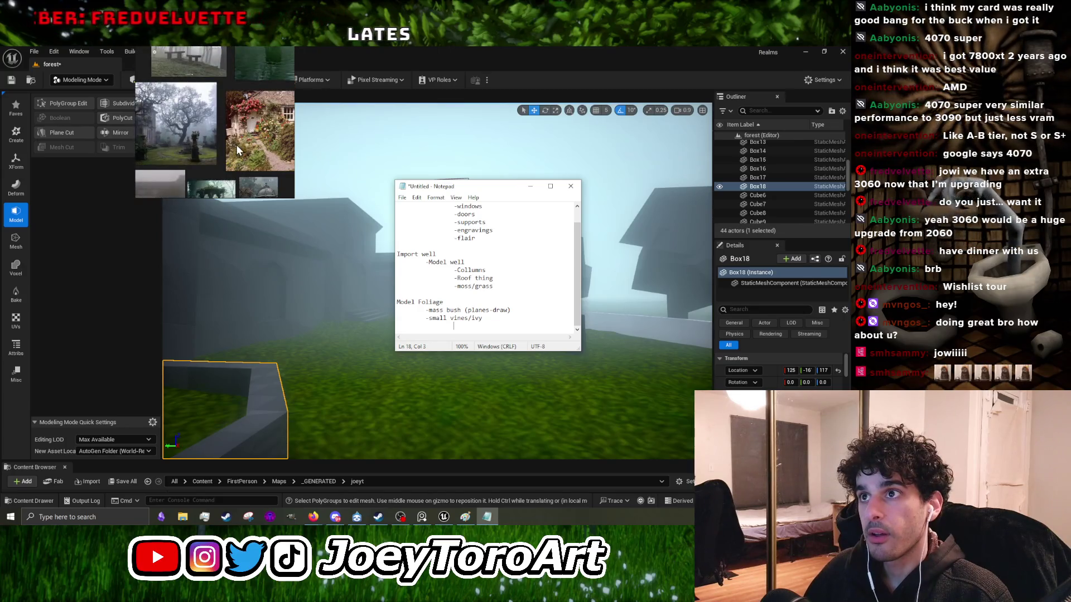
scroll(158, 145, "up", 3)
scroll(194, 144, "down", 2)
scroll(195, 143, "up", 3)
scroll(173, 149, "down", 3)
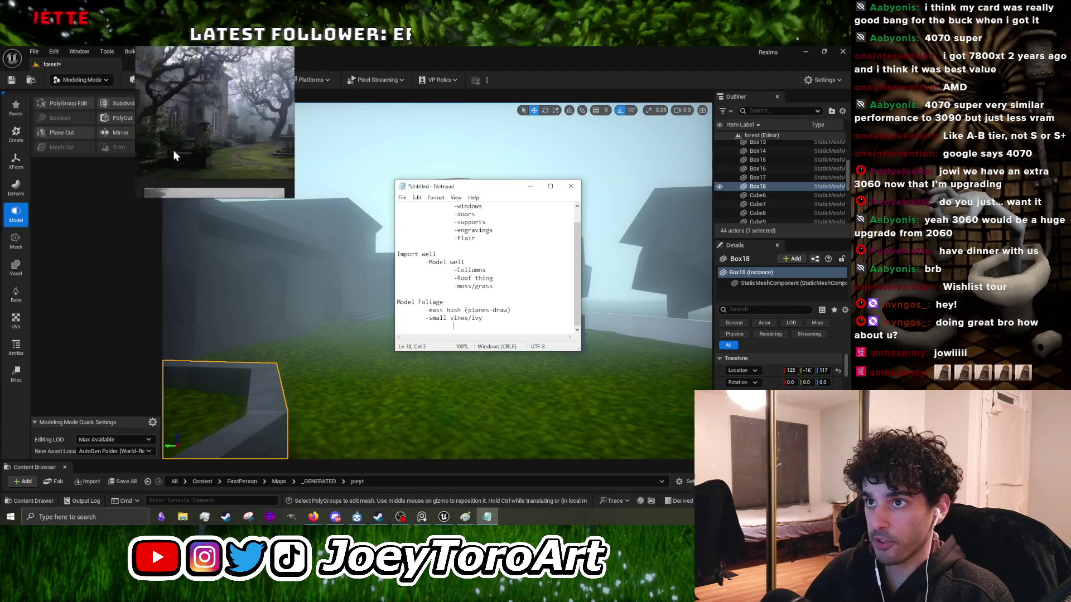
scroll(176, 150, "up", 3)
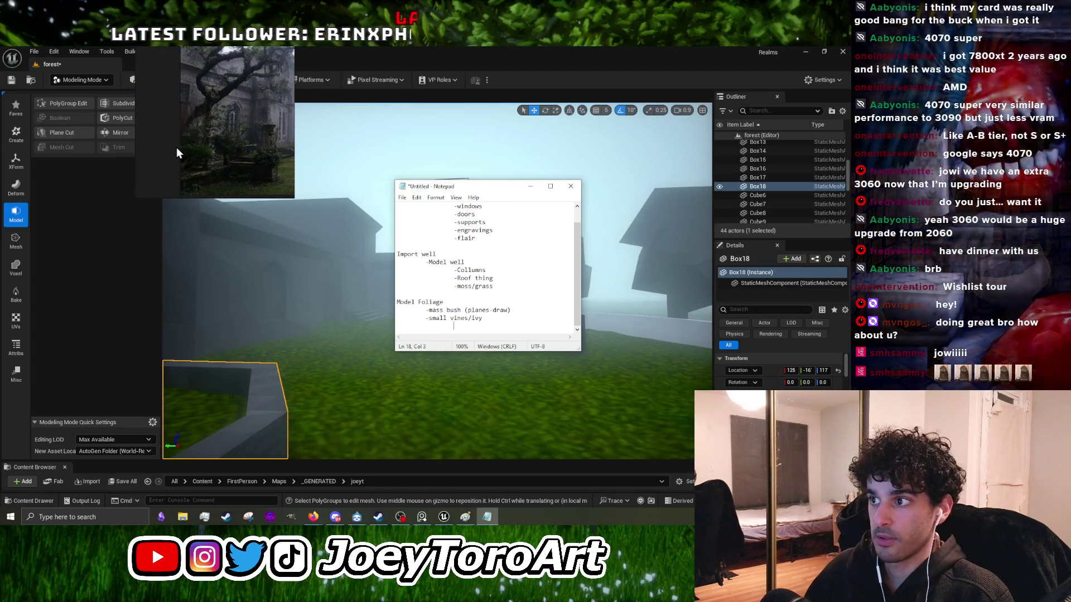
scroll(177, 147, "down", 2)
key("Return")
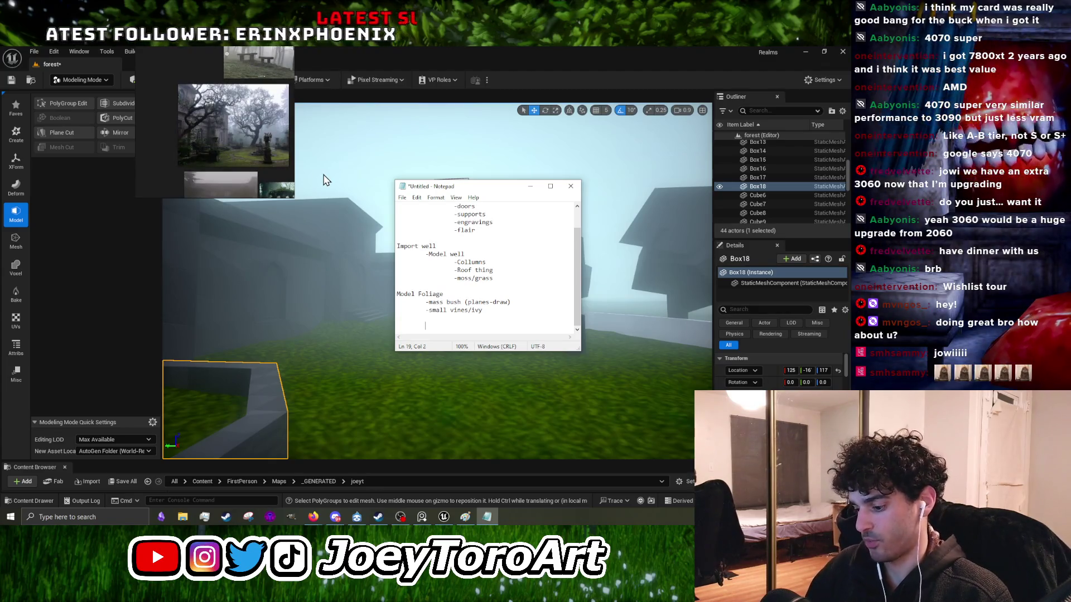
type("-")
key("Tab")
type("-small")
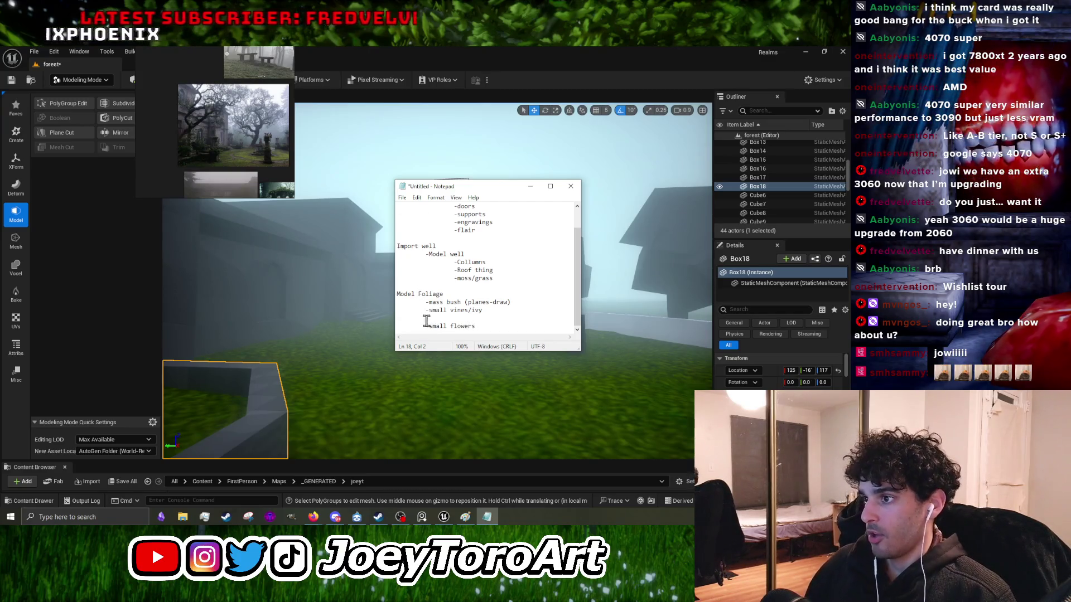
key("alt+Tab")
left_click(398, 319)
left_click(487, 517)
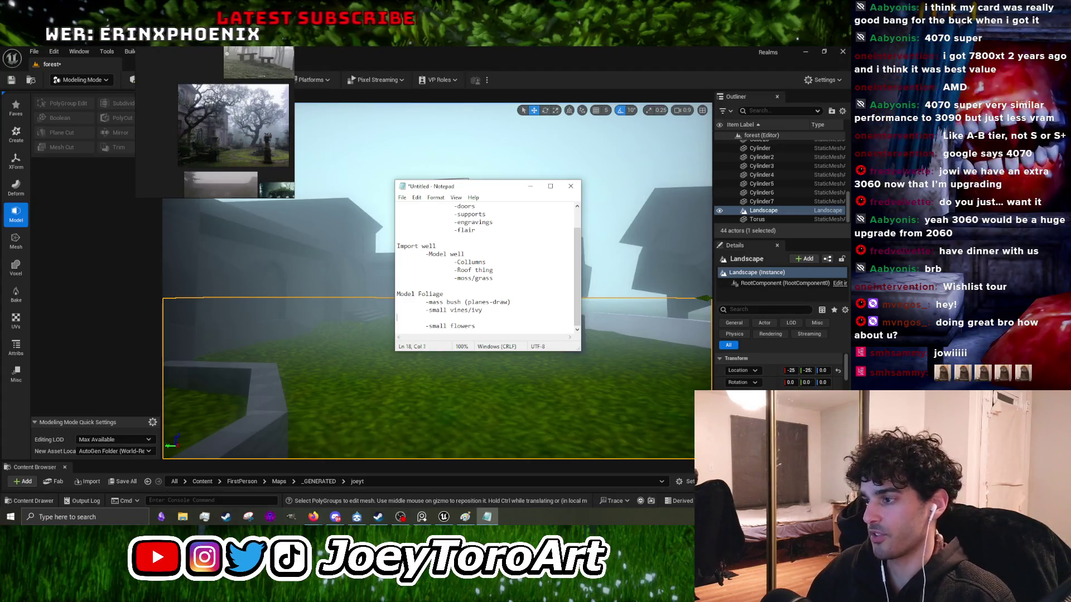
key("BackSpace")
key("BackSpace")
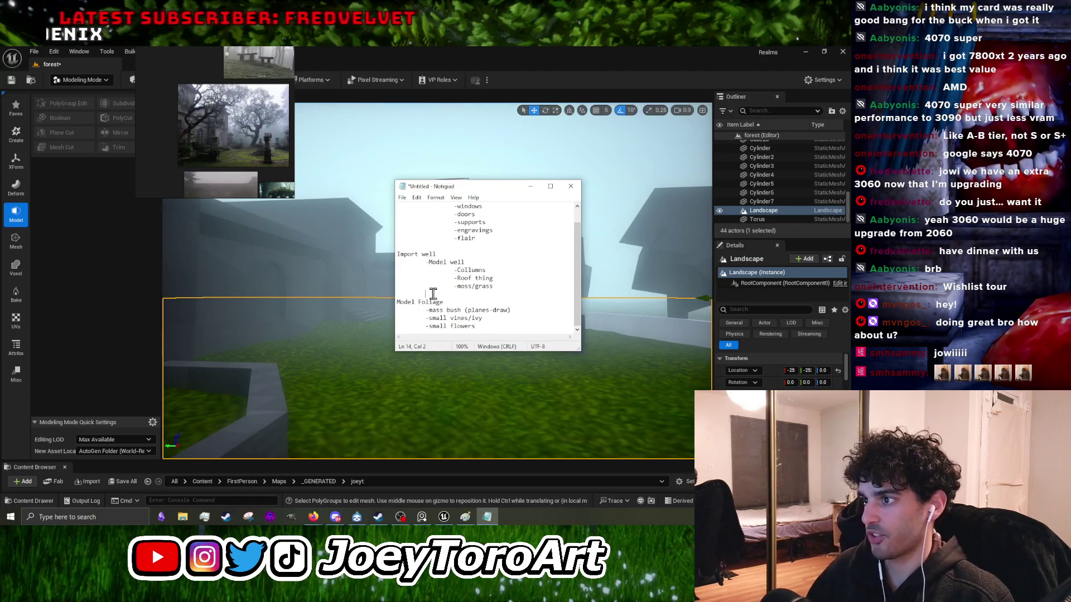
key("Return")
type("-willow tree")
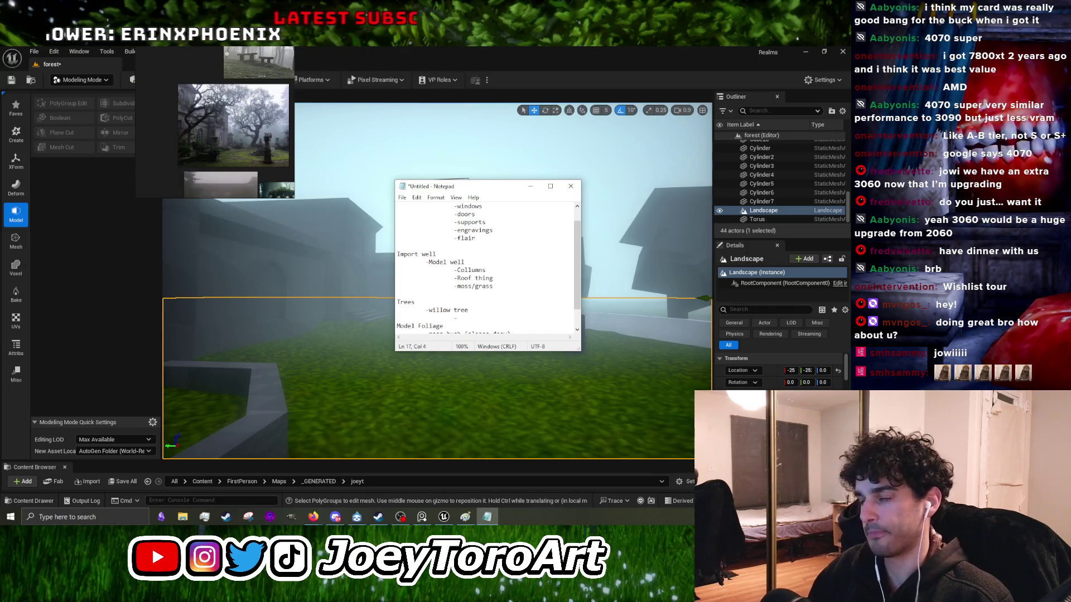
type("main branches")
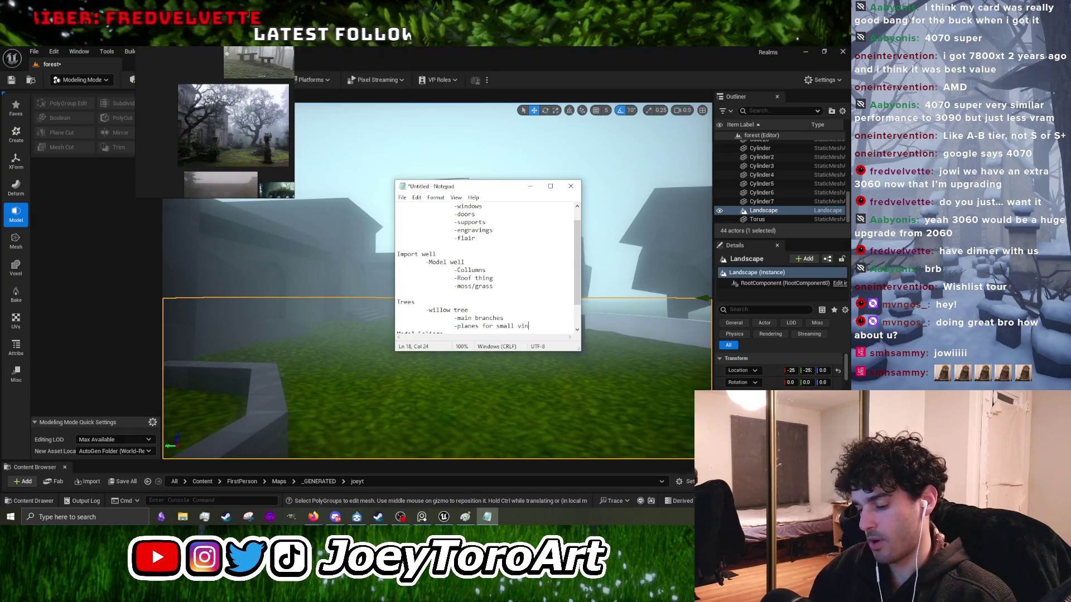
scroll(210, 142, "down", 5)
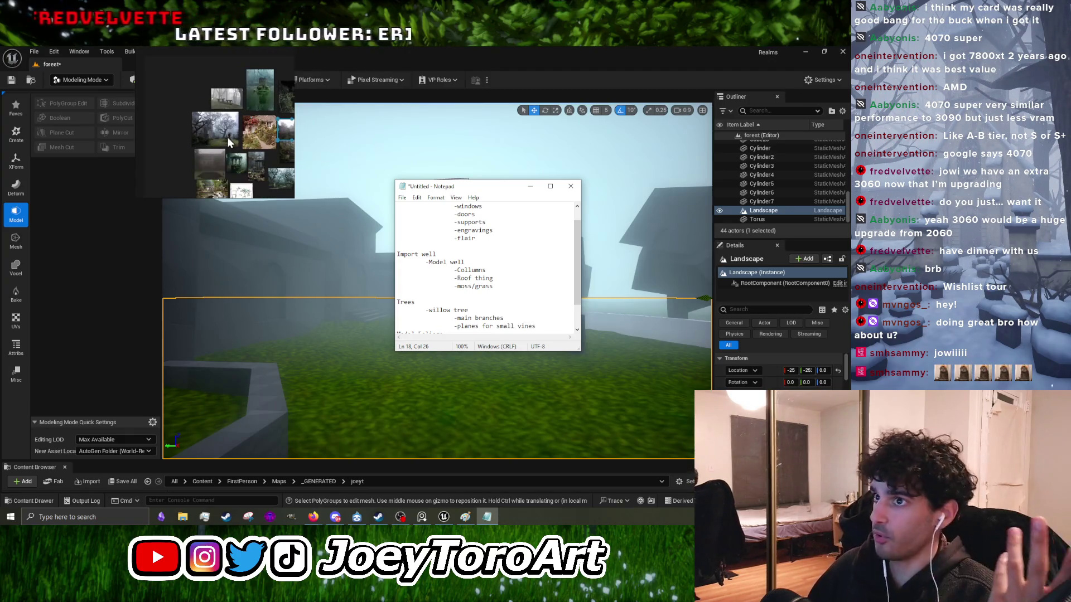
scroll(243, 148, "up", 5)
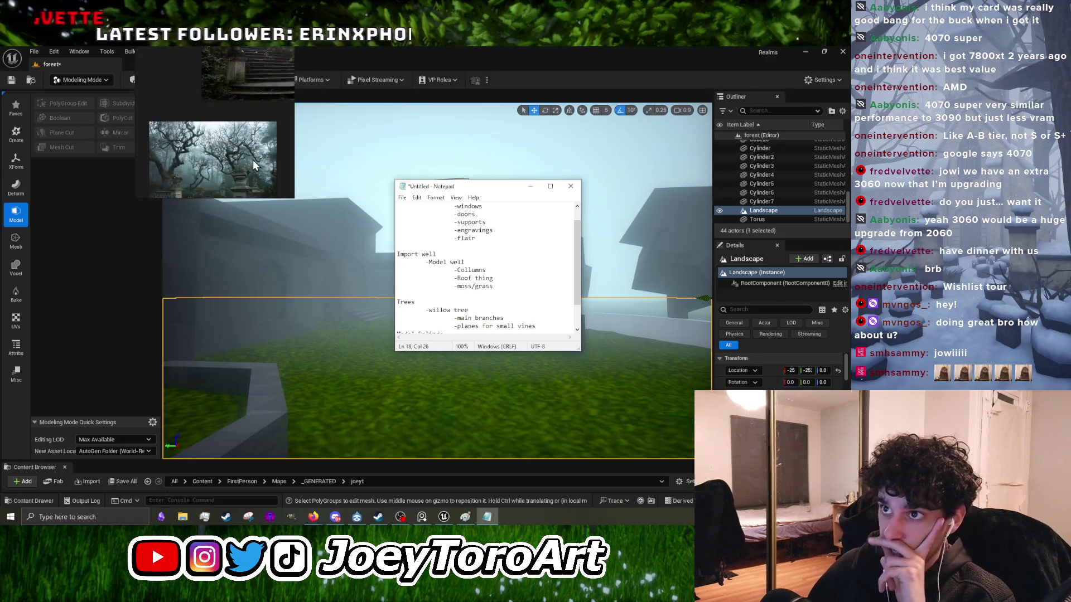
scroll(260, 185, "down", 5)
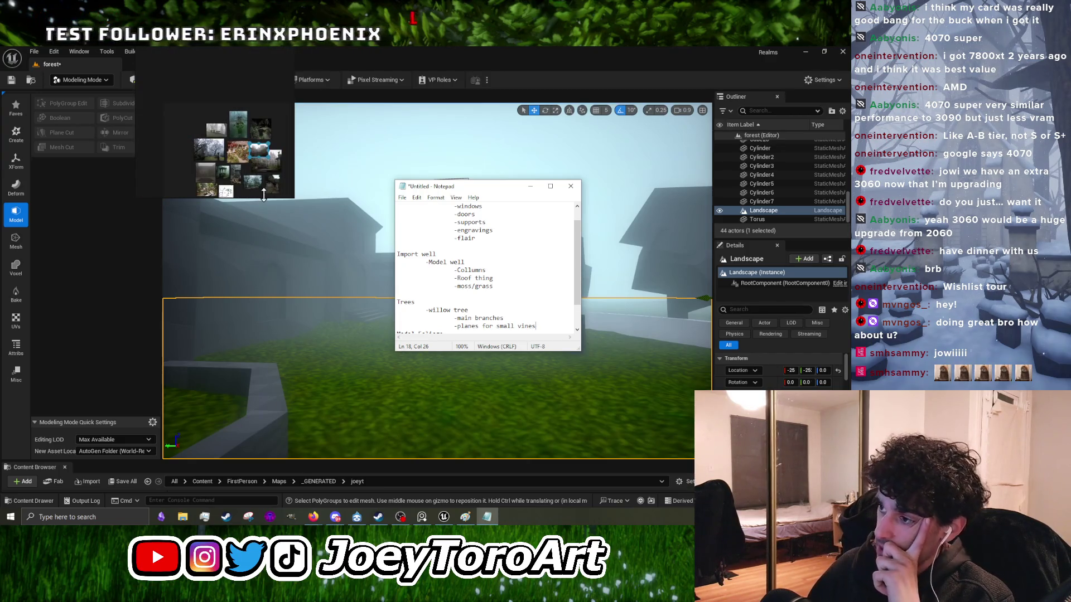
scroll(243, 150, "up", 5)
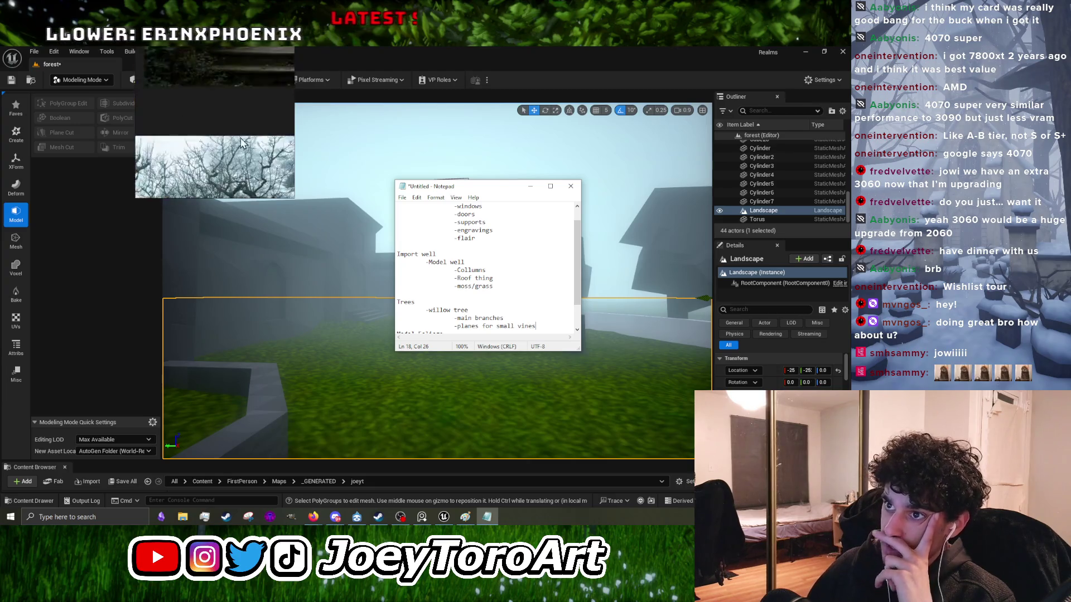
scroll(179, 173, "down", 3)
scroll(166, 160, "up", 3)
scroll(221, 146, "down", 3)
scroll(215, 139, "up", 3)
scroll(215, 139, "up", 2)
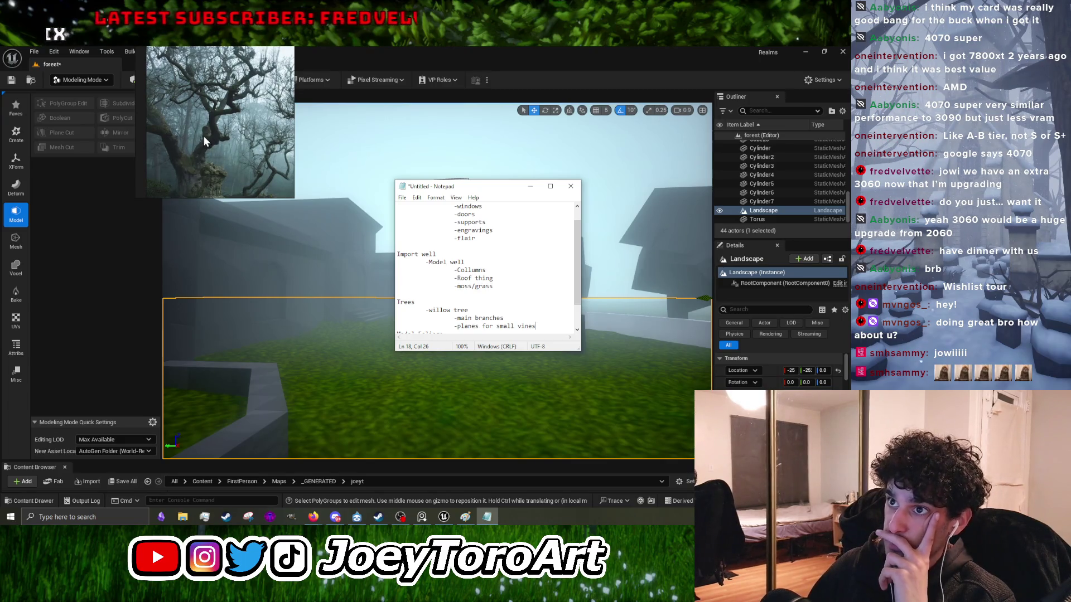
scroll(220, 118, "up", 2)
scroll(220, 118, "up", 5)
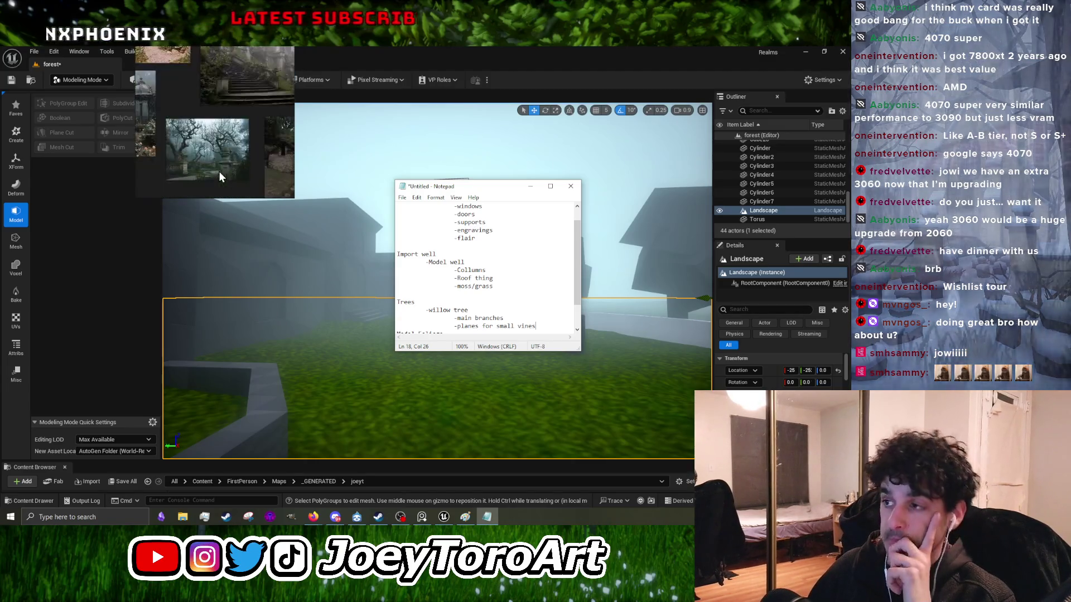
scroll(498, 294, "down", 1)
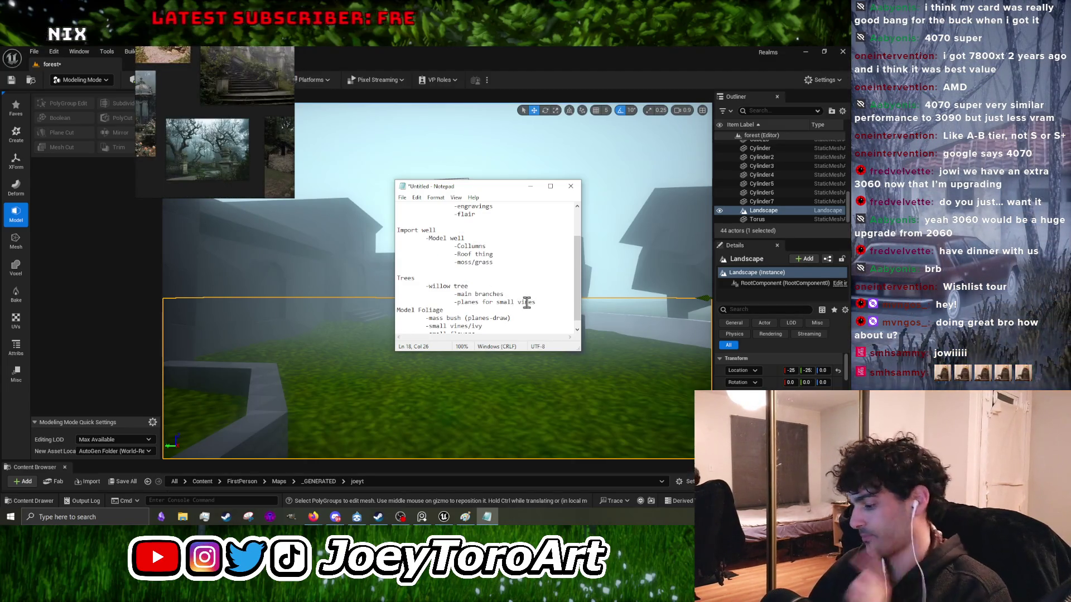
Step: List -birdbath top thing, -collumn and -border/wall under the supporting columns heading
key("Return")
type("Model Supporting Collumns / stuctures")
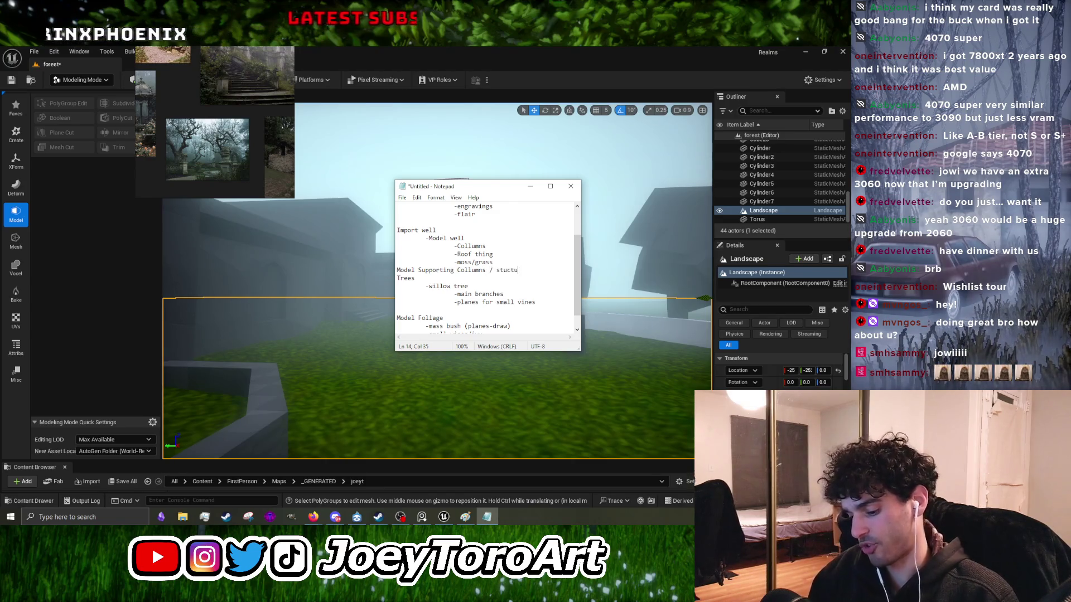
key("Return")
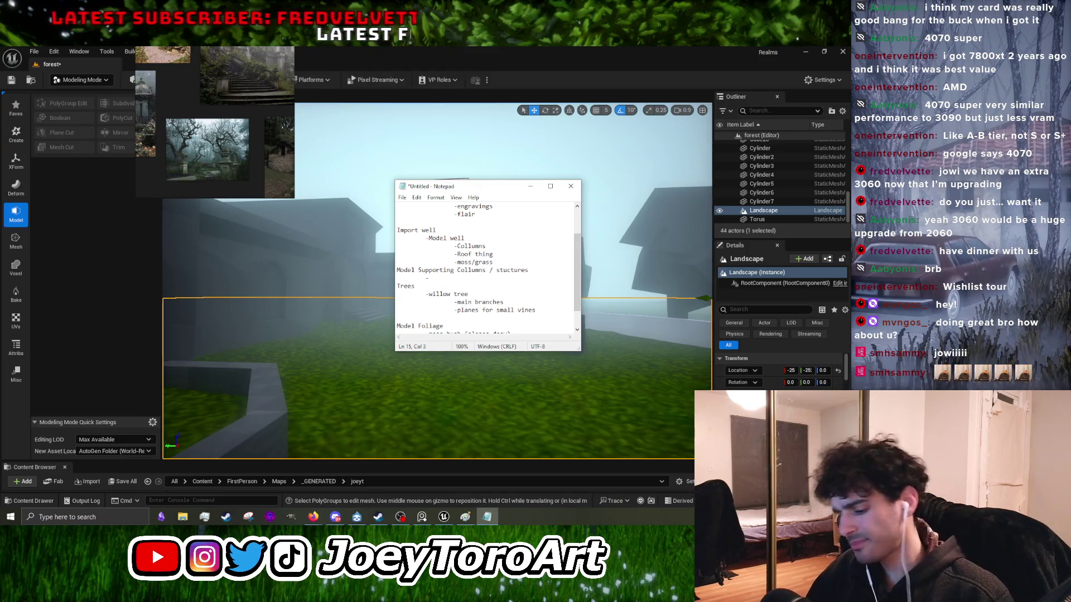
type("birdbath to")
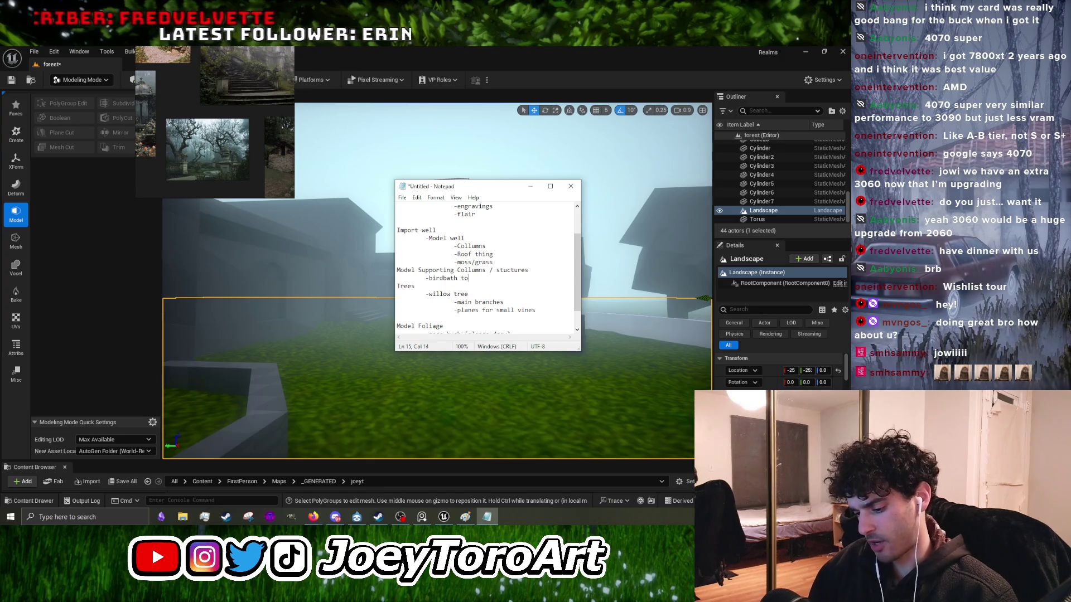
type("g")
key("Return")
key("Tab")
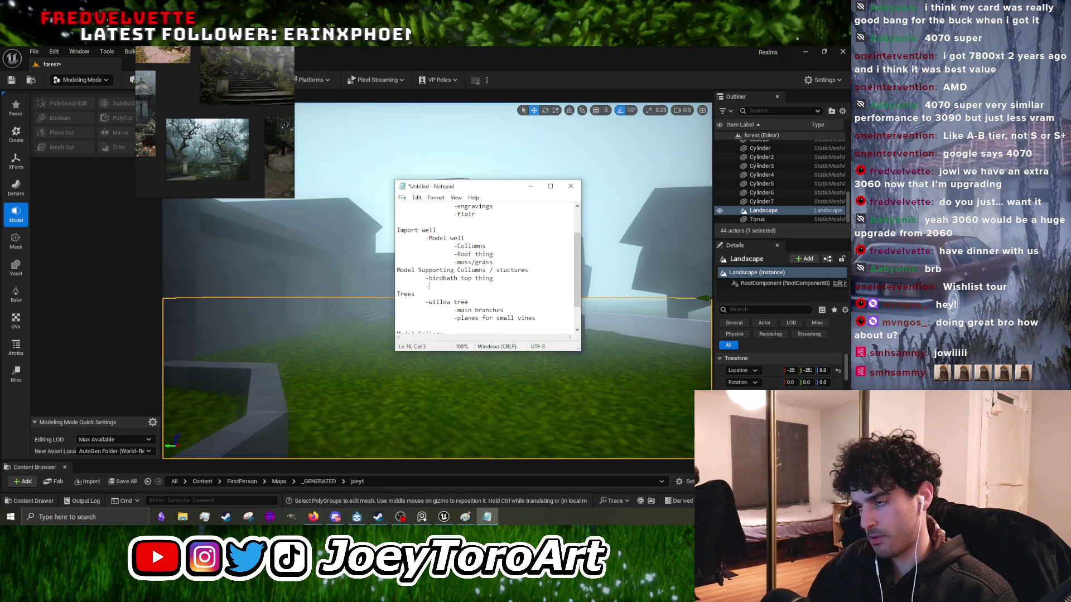
type("collumn")
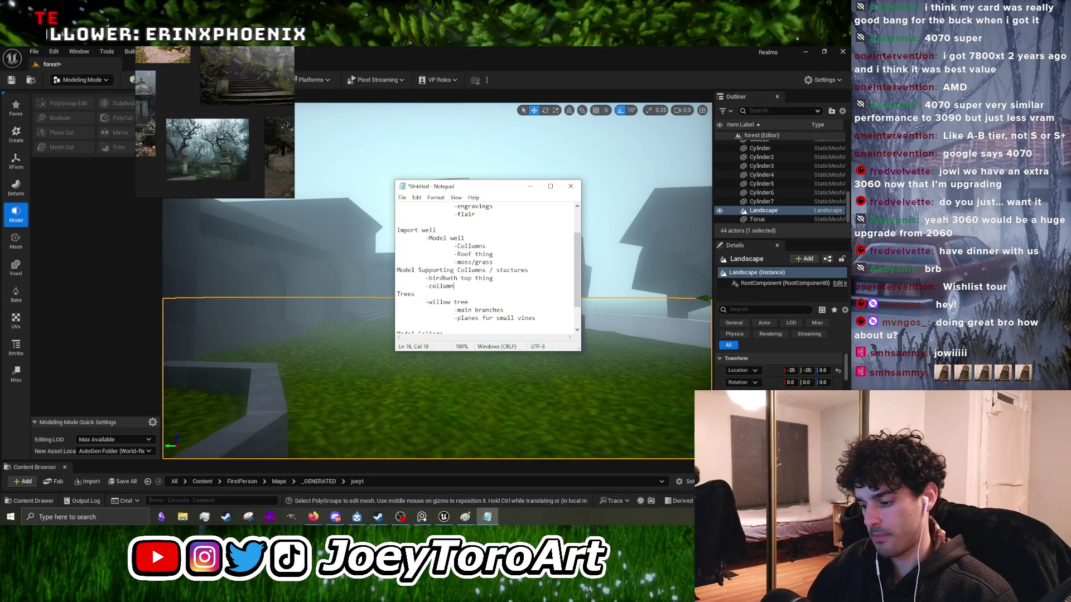
key("Return")
key("Tab")
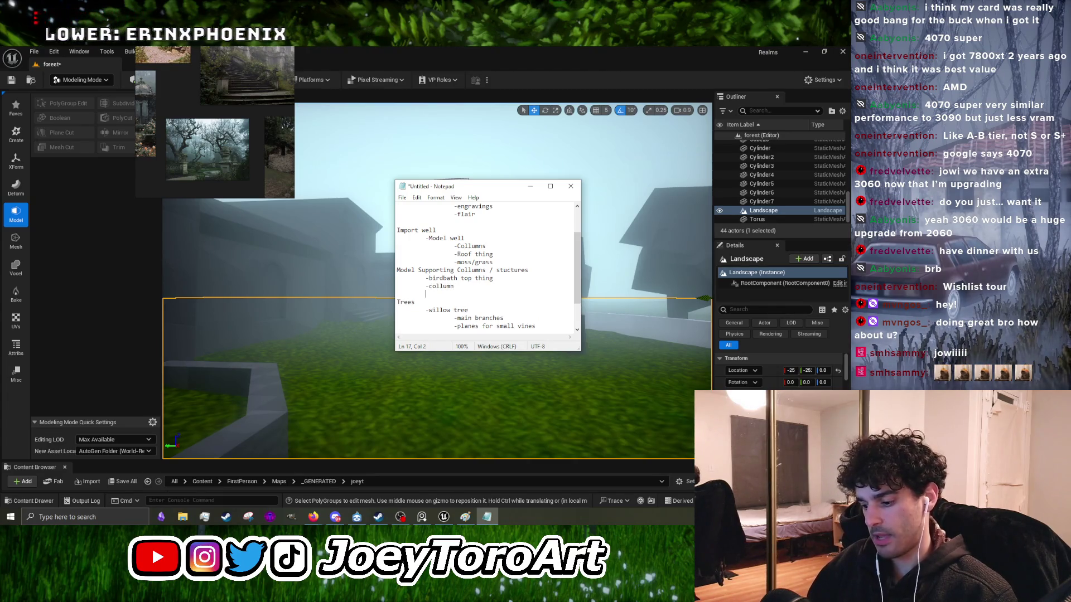
type("-b")
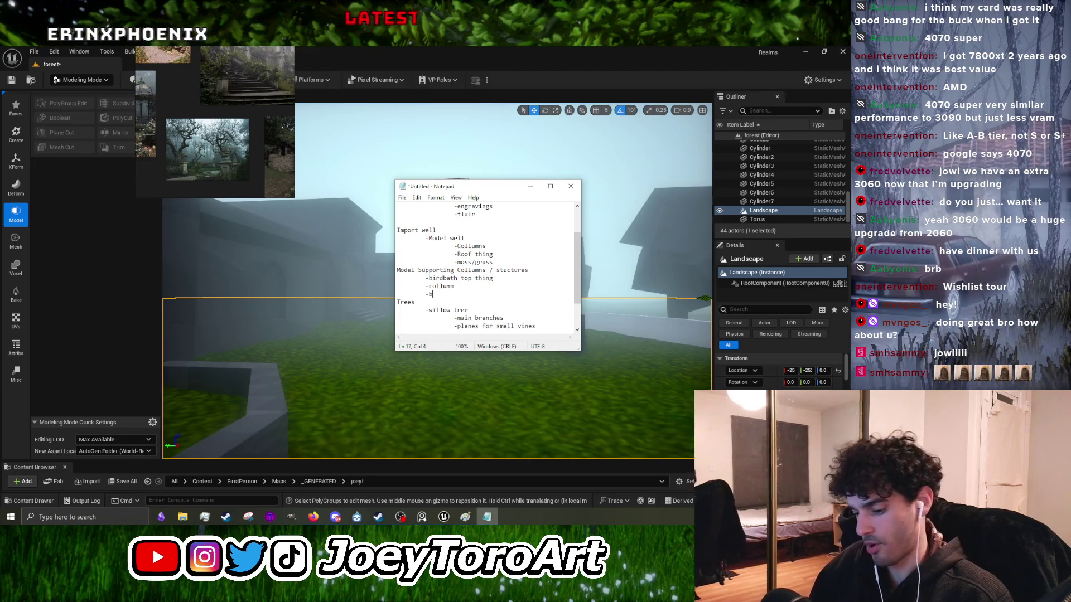
type("order/wall")
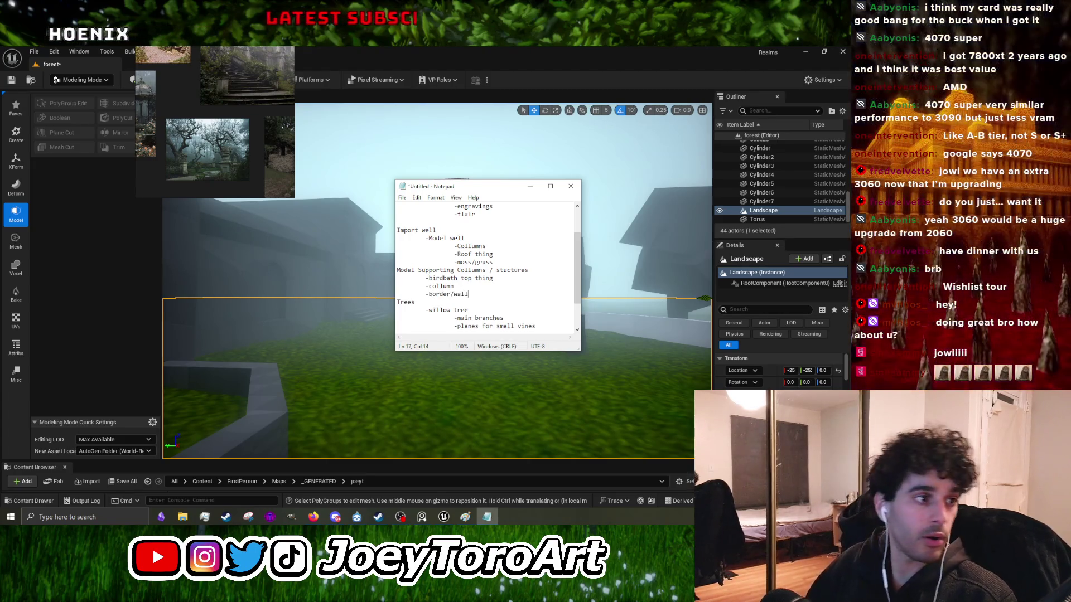
left_click(402, 34)
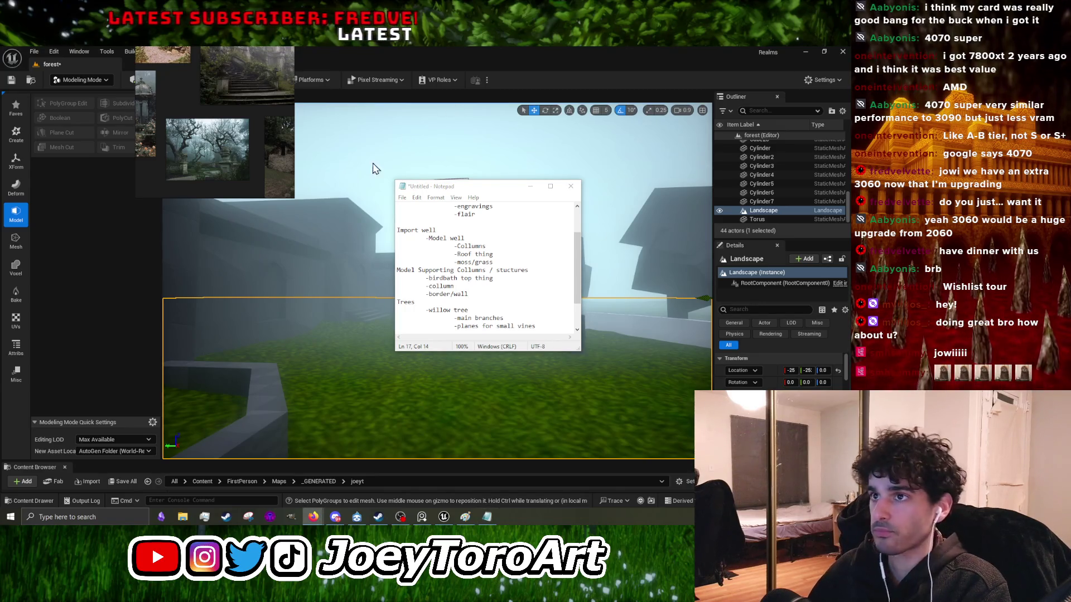
scroll(259, 133, "up", 3)
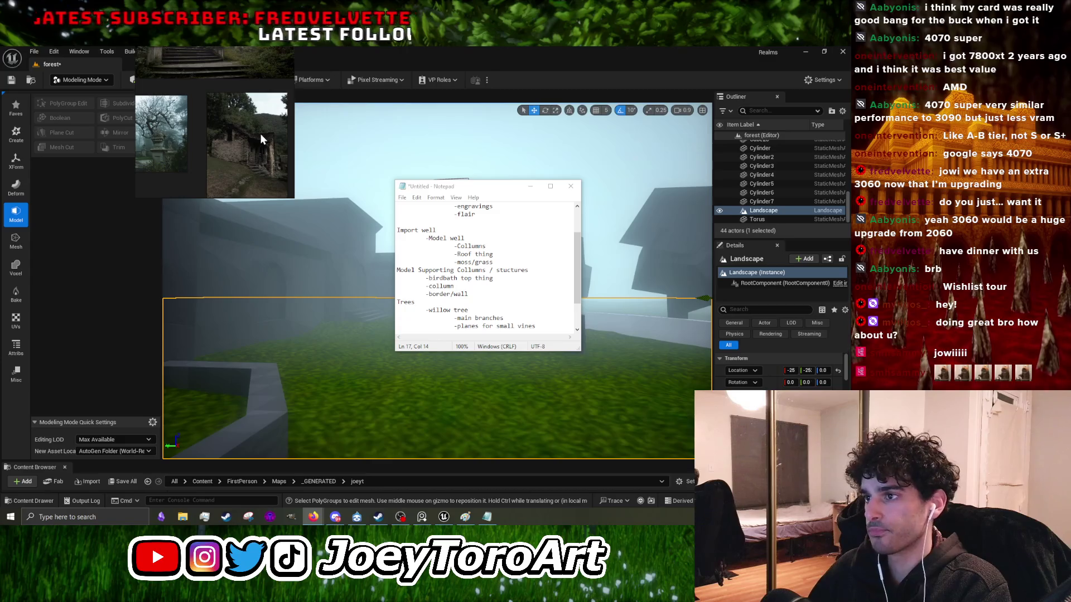
Step: Start an Import Cottage blockout section above Import well with a -model cottage item
left_click(501, 264)
key("Return")
scroll(499, 265, "up", 2)
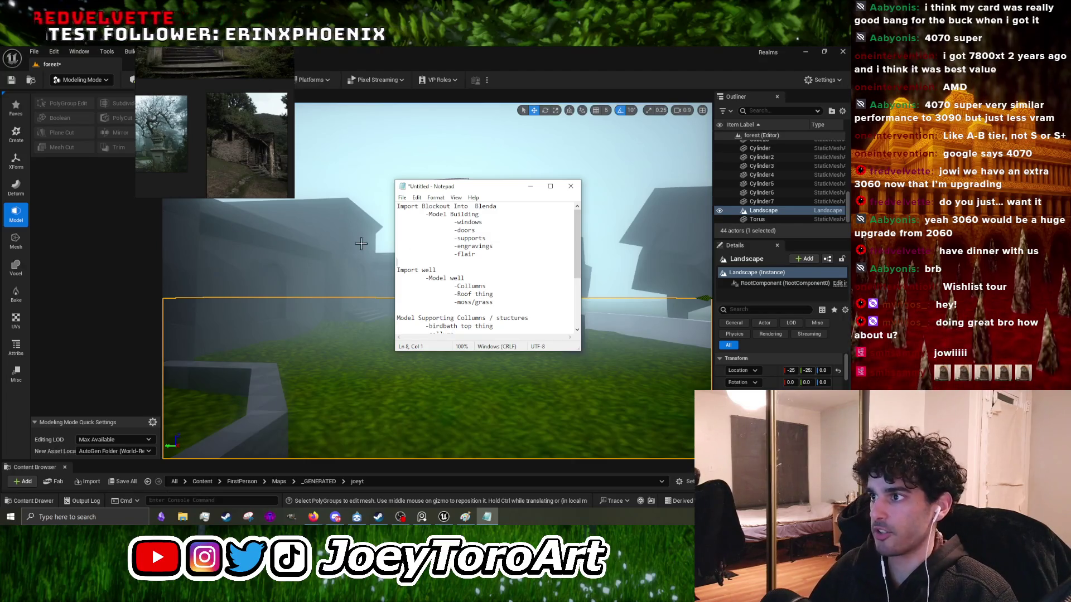
key("Return")
type("Import Cottage blockout")
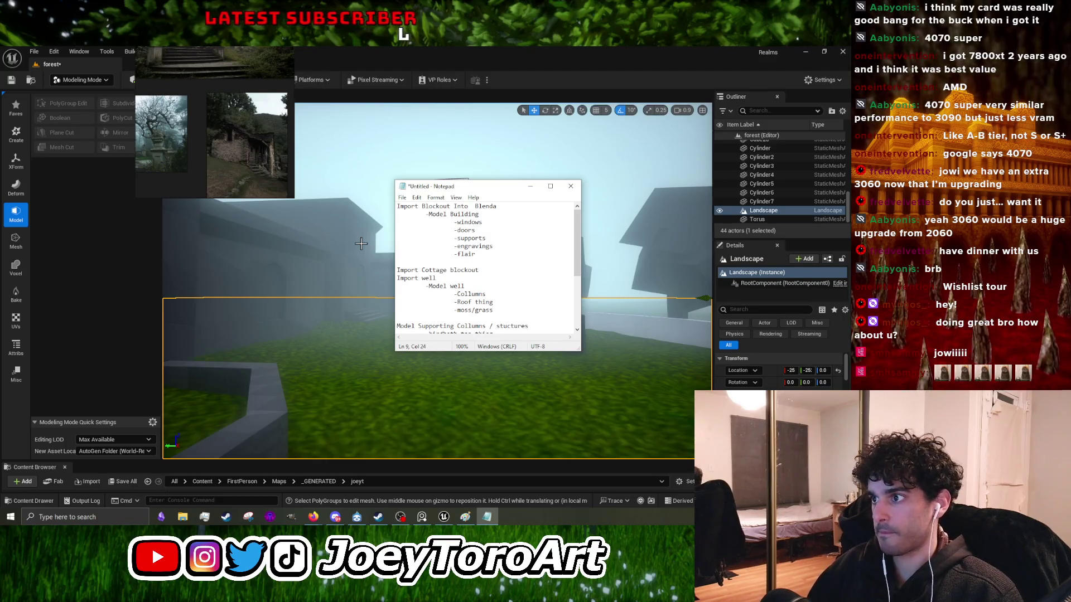
key("Return")
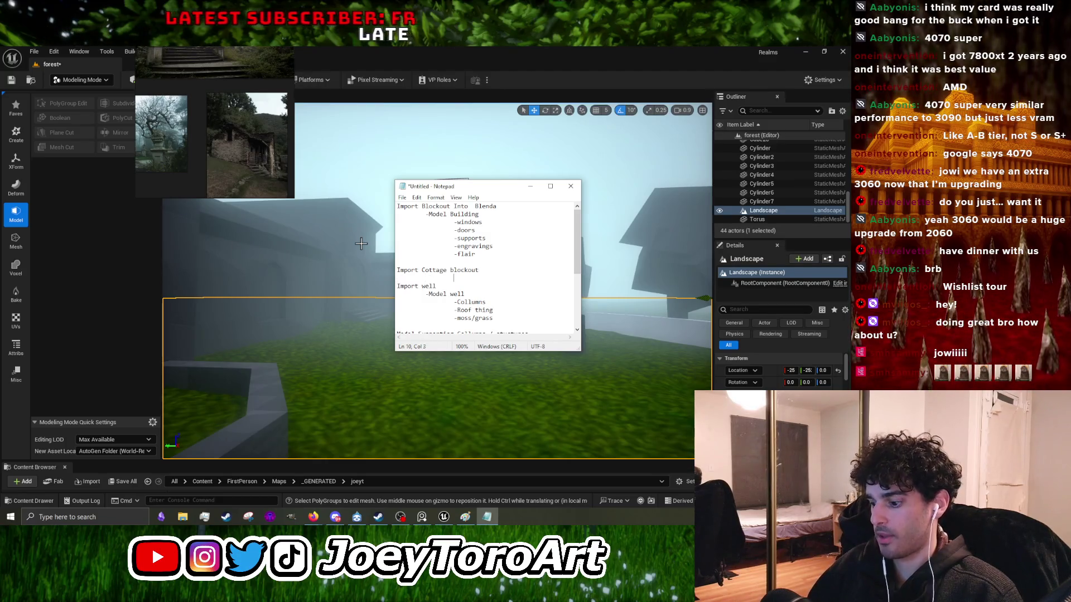
type("-model ")
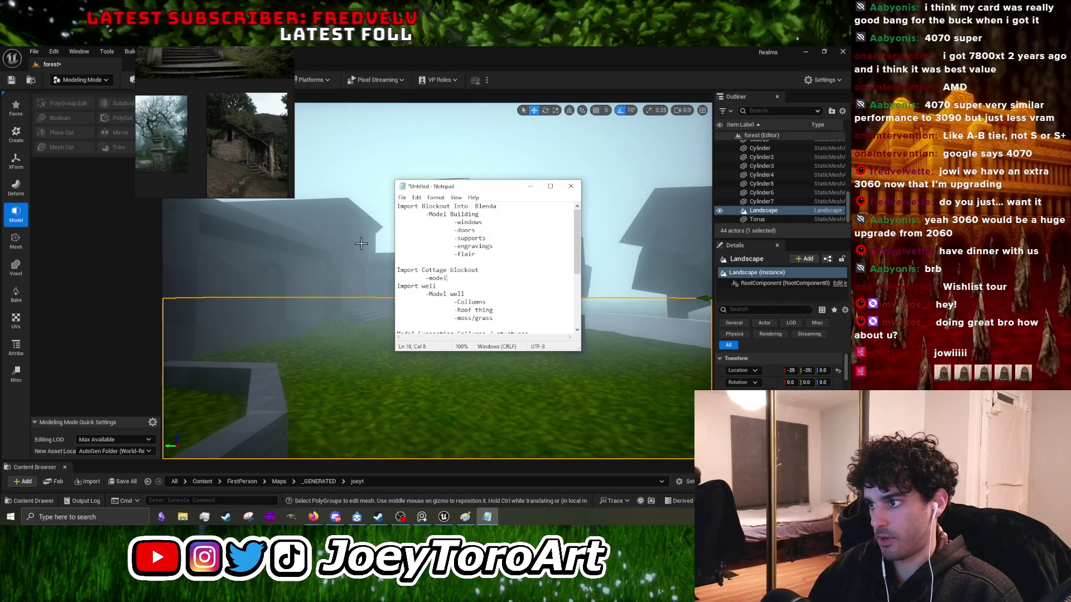
type("cottage")
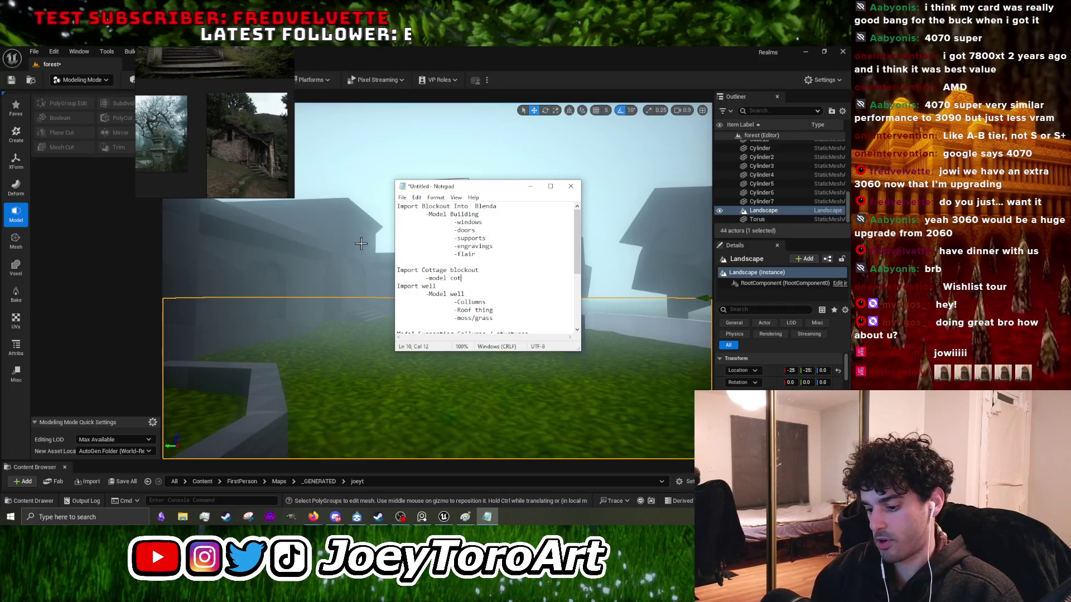
Step: Add indented -keep in mind foliage and -planes / grass items to the section
key("Return")
key("Tab")
type("-keep ")
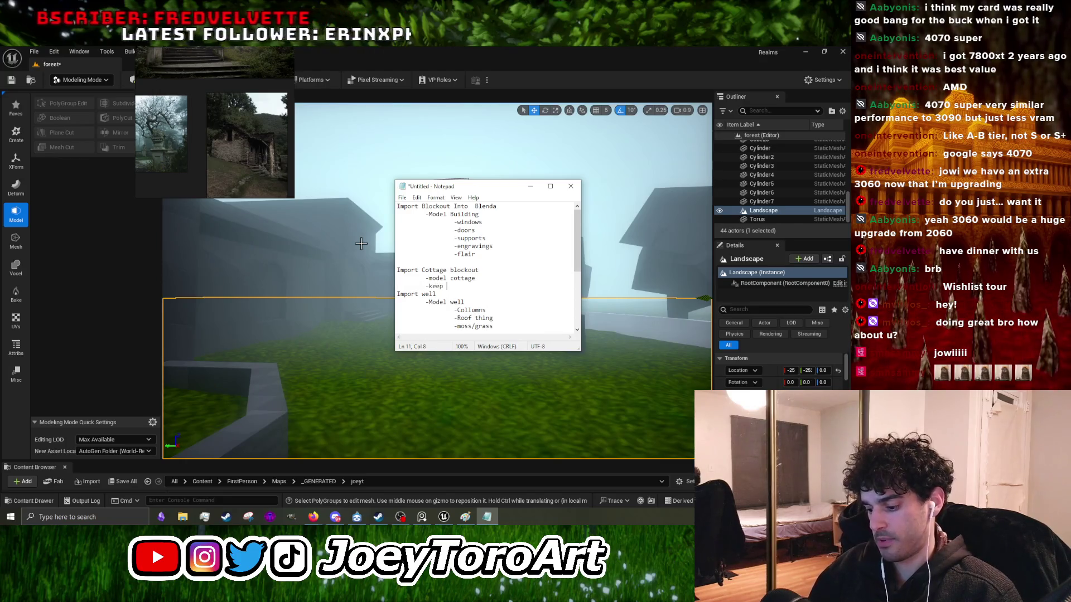
type("in mind foliage")
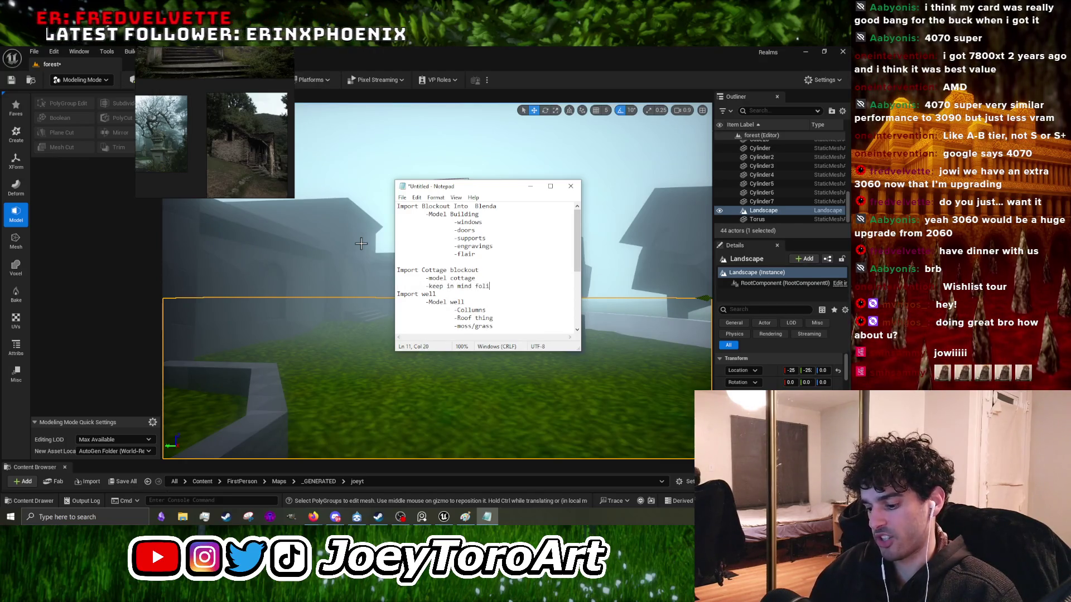
key("Return")
key("Tab")
key("Tab")
type("-pl")
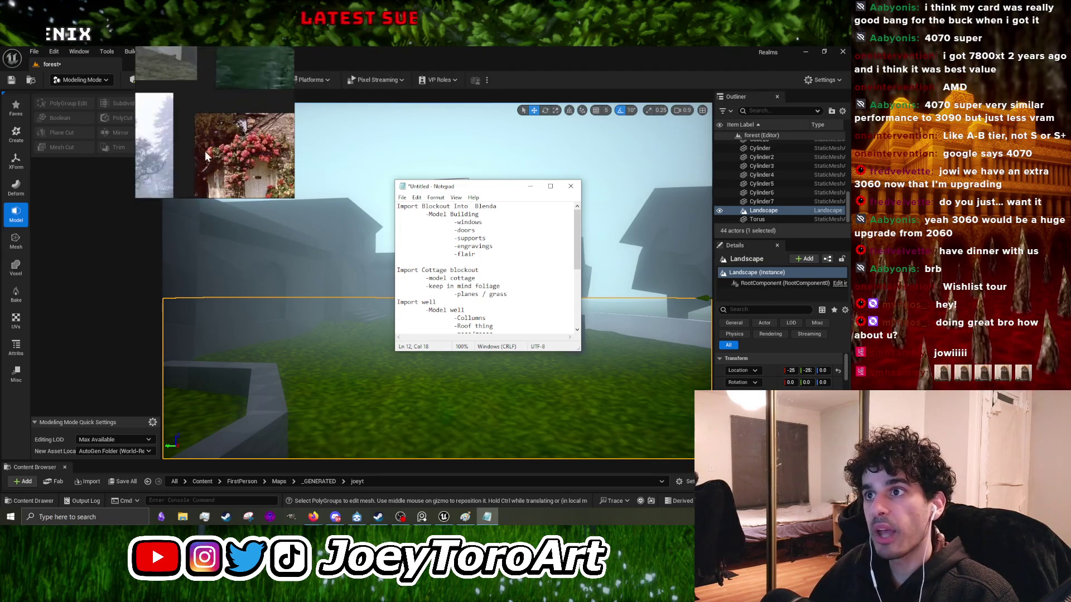
key("Return")
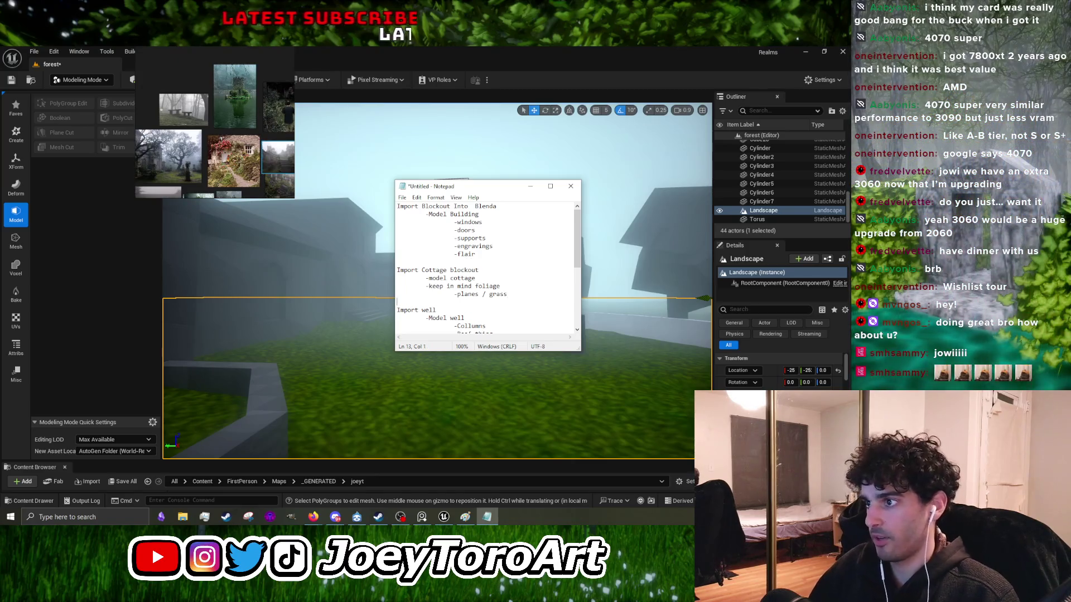
Step: Insert an indented -window / dor/roof item right below -model cottage
left_click(478, 278)
key("Return")
key("Tab")
type("-window ")
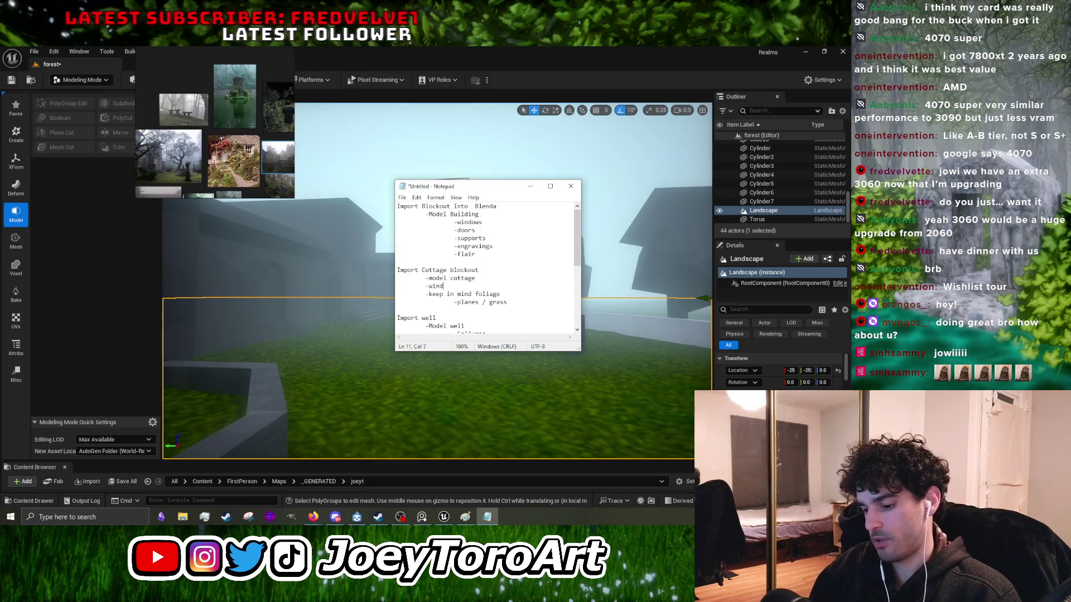
type("/")
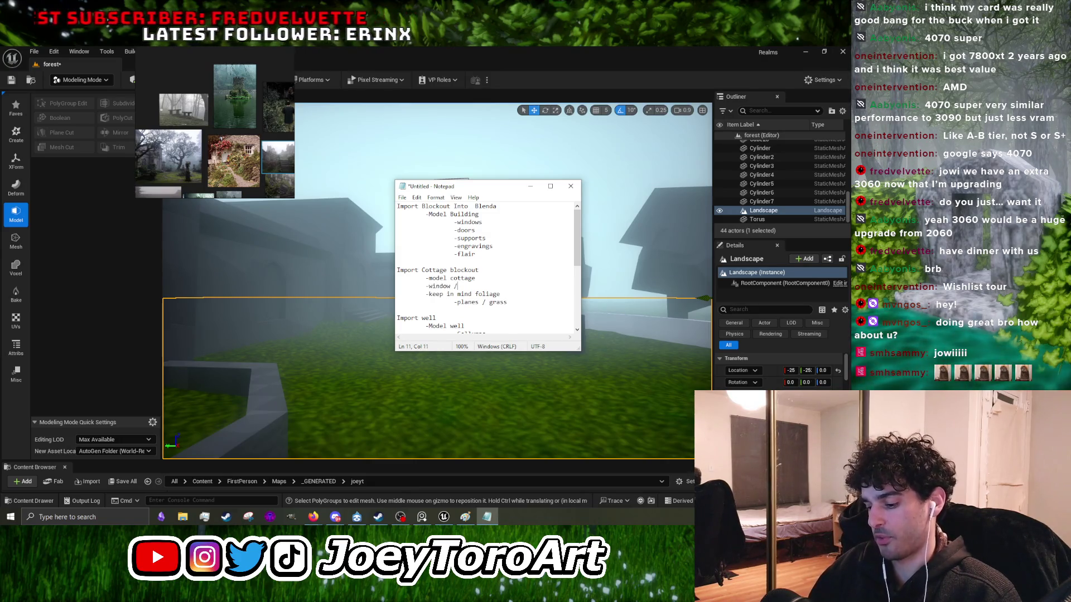
type(" dor/roof")
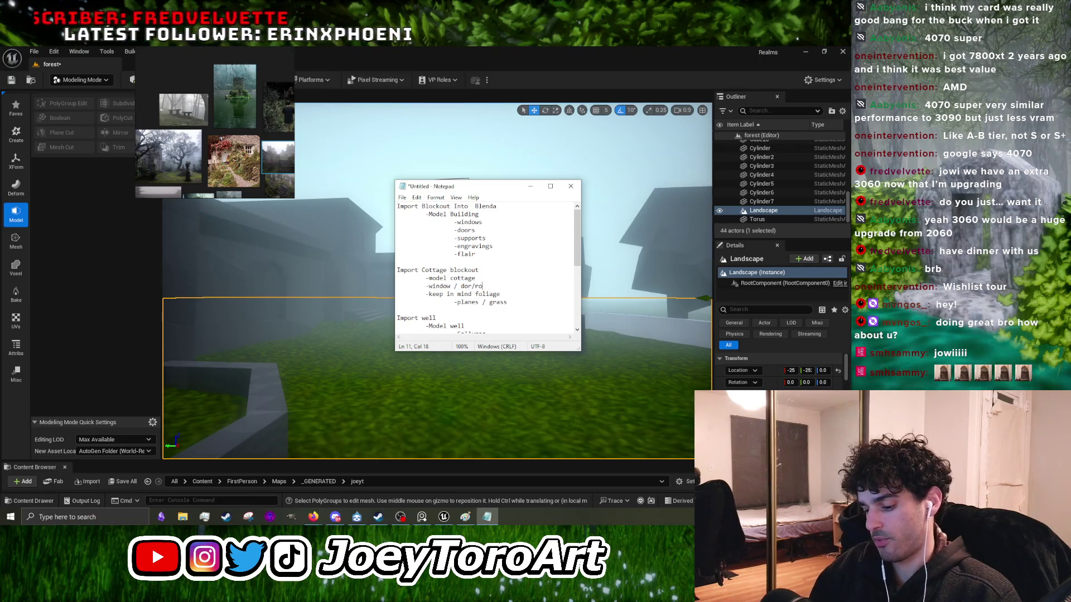
scroll(531, 281, "down", 5)
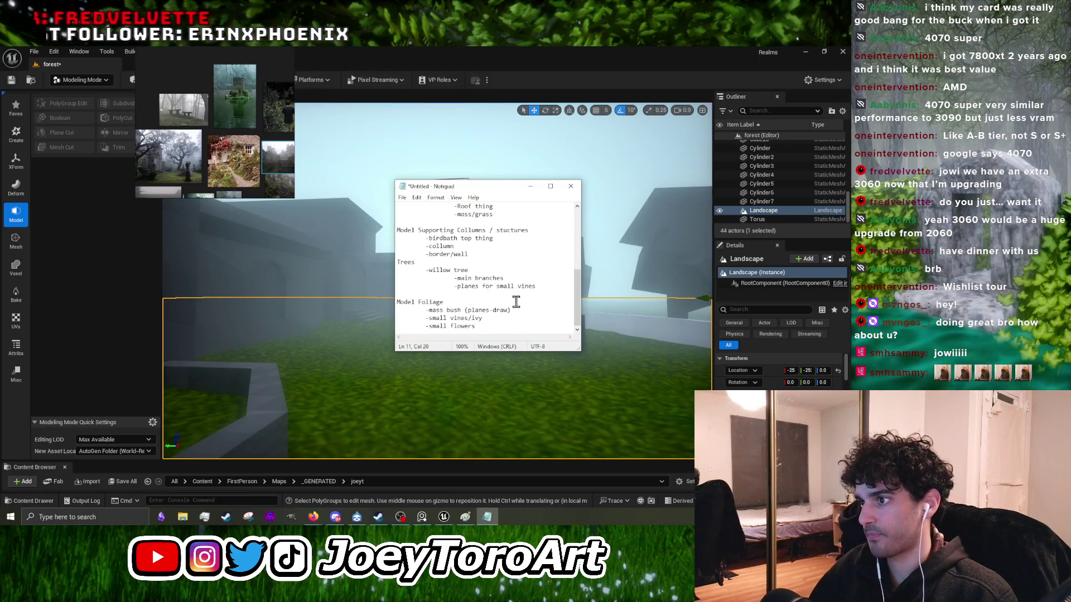
Step: Start a Textures - atals section with an indented -generic dirty pale wall item
left_click(507, 326)
key("Return")
key("Return")
type("Textures - at")
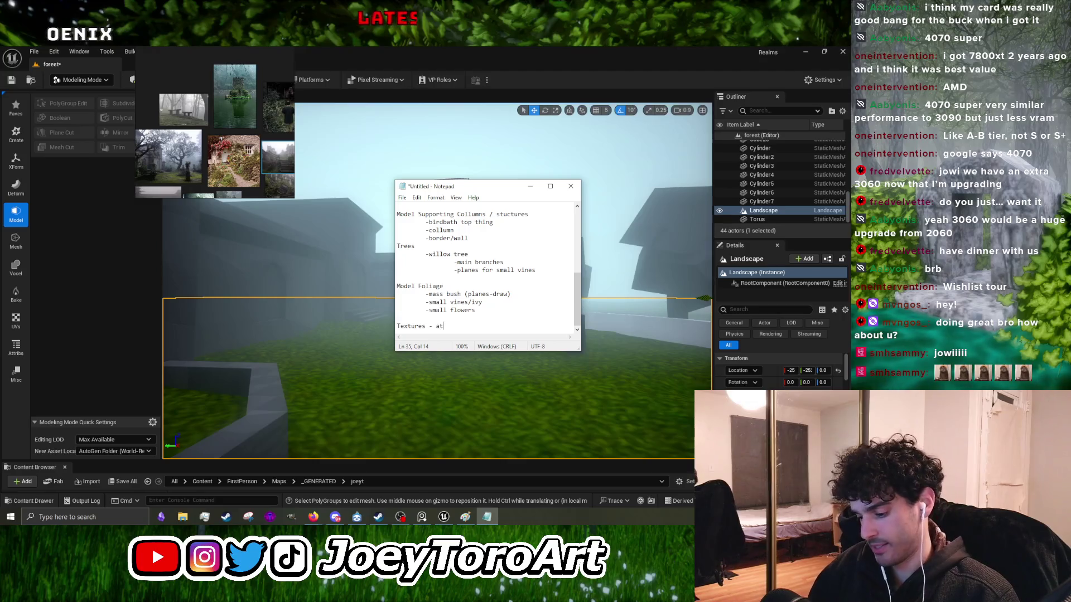
type("als")
key("Return")
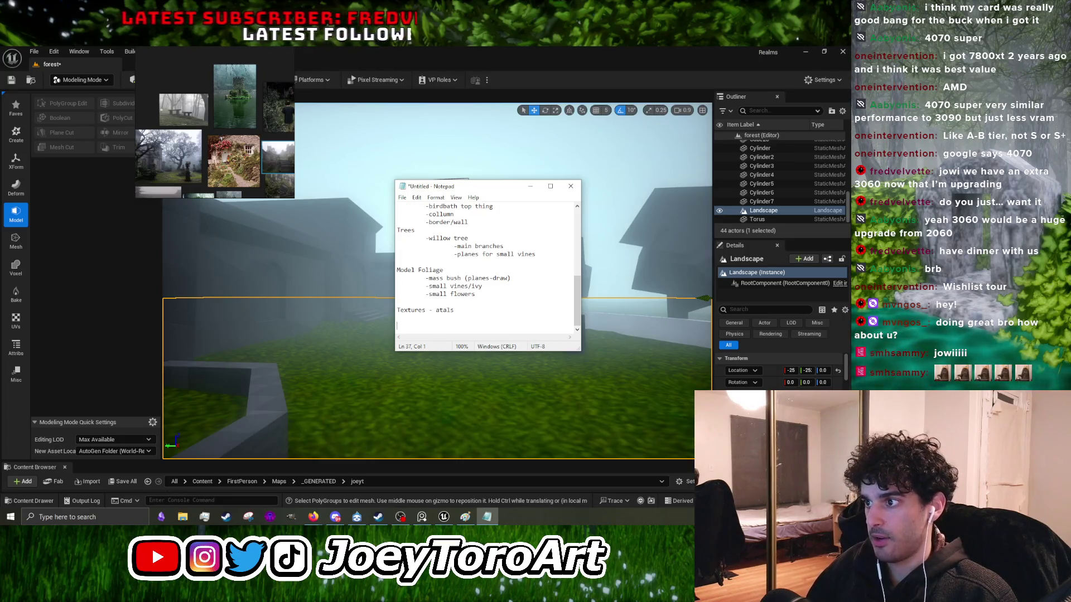
key("Tab")
type("-g")
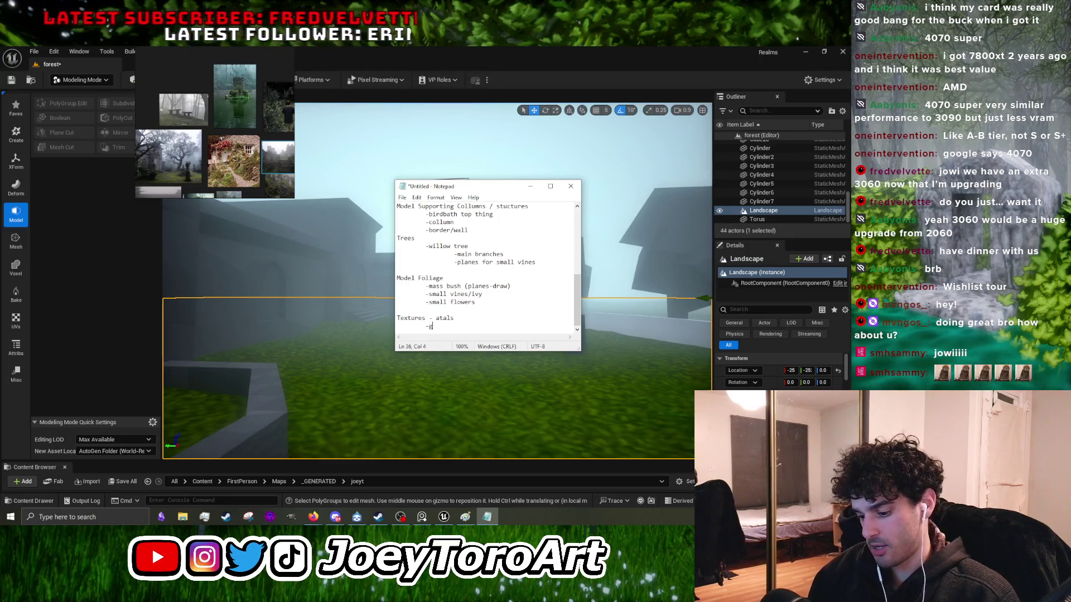
type("eneric ")
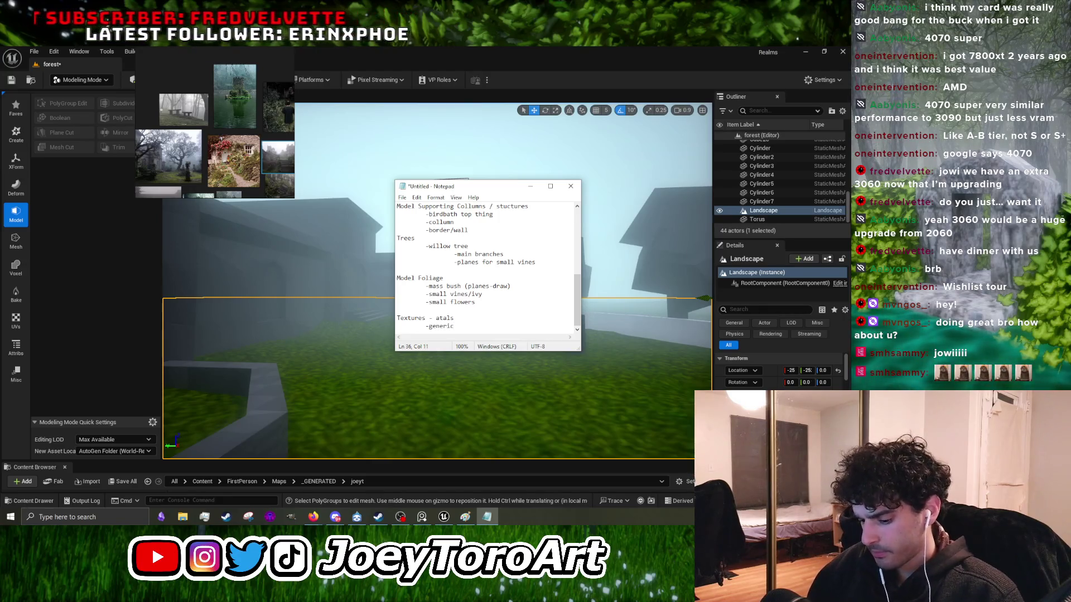
type("dirty ")
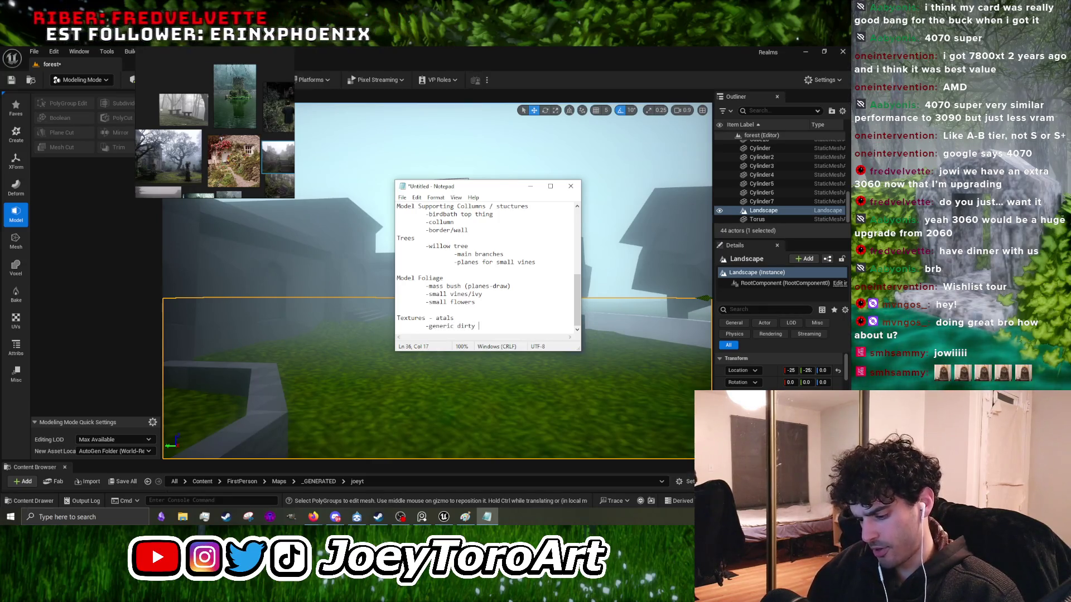
type("pale wall")
key("Return")
key("Tab")
type("-")
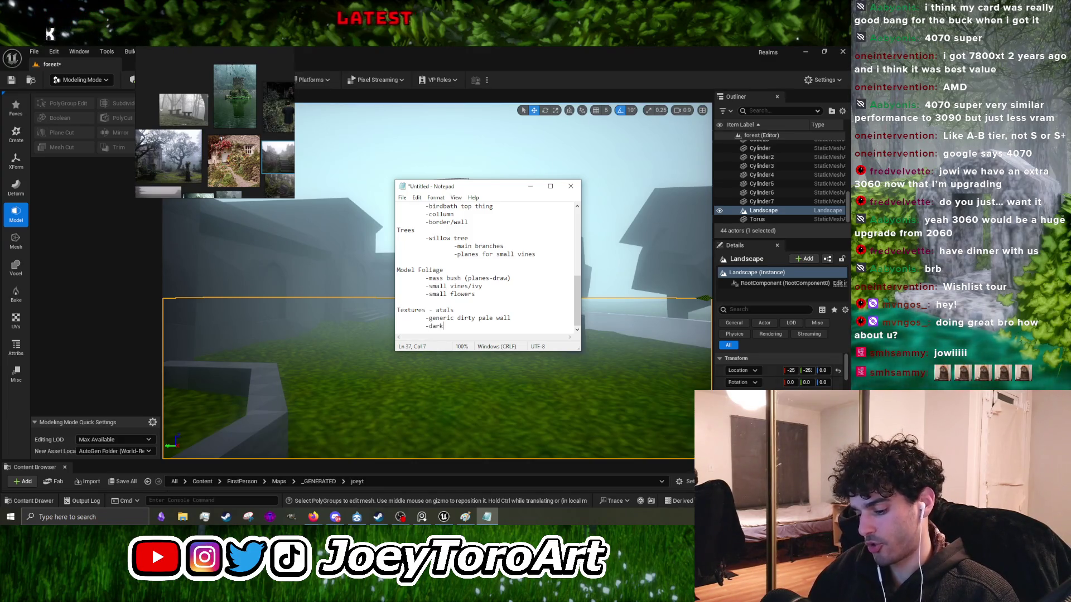
Step: Add the terraced trim (embossed) item and correct the 'sombossed' typo
type("aced trim (sombossed)")
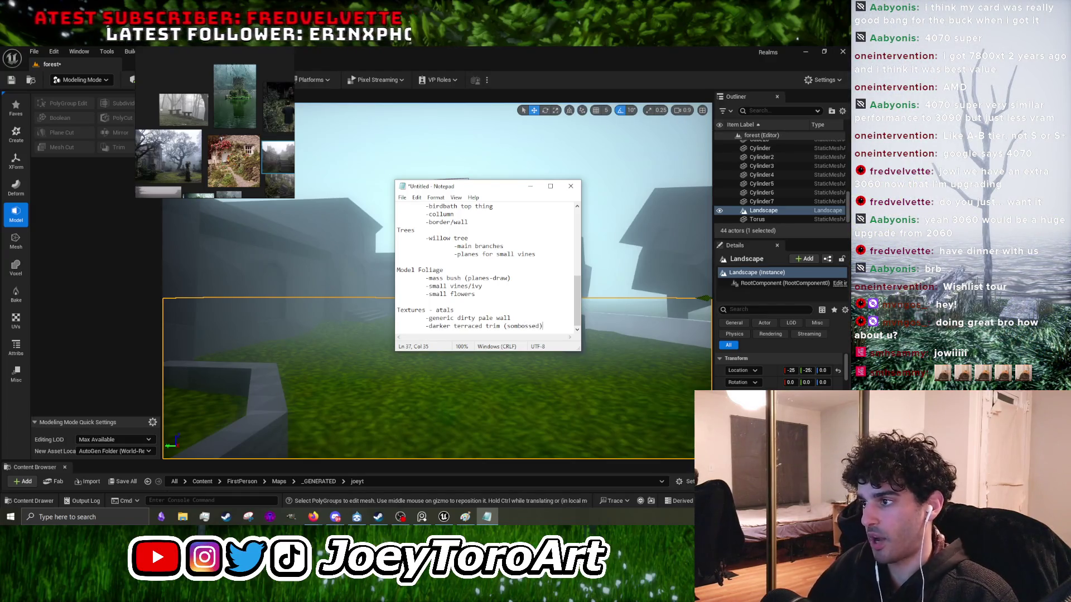
scroll(510, 318, "down", 1)
left_click(511, 318)
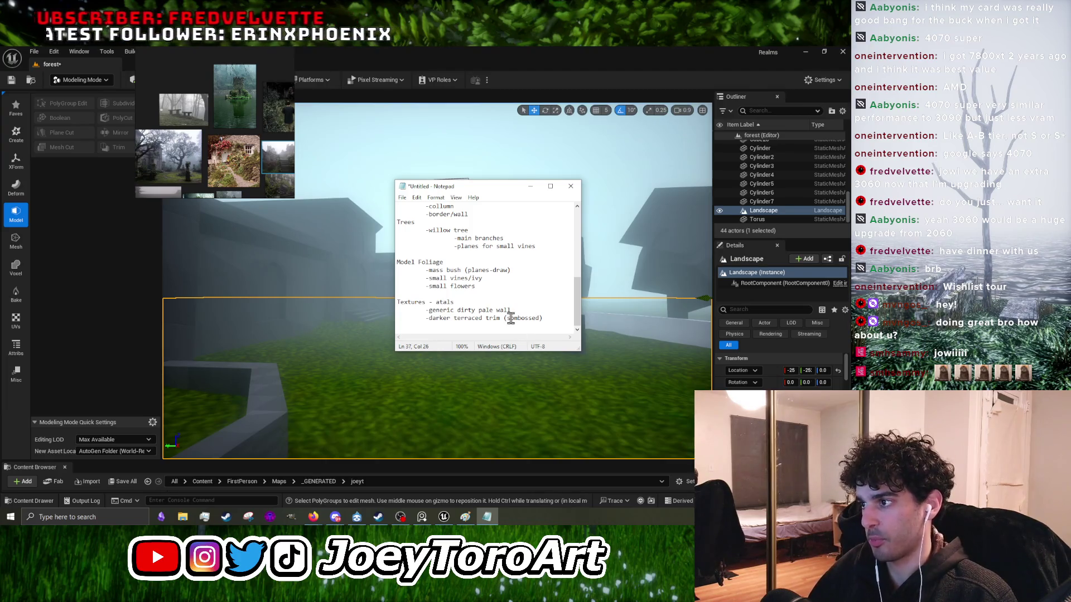
key("BackSpace")
key("Delete")
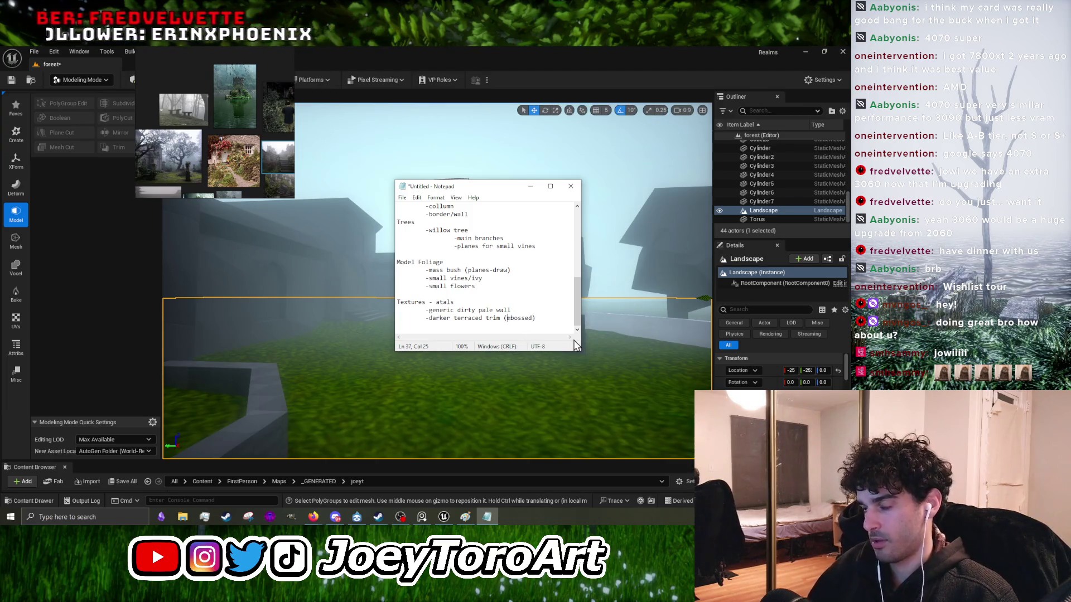
type("e")
left_click(534, 331)
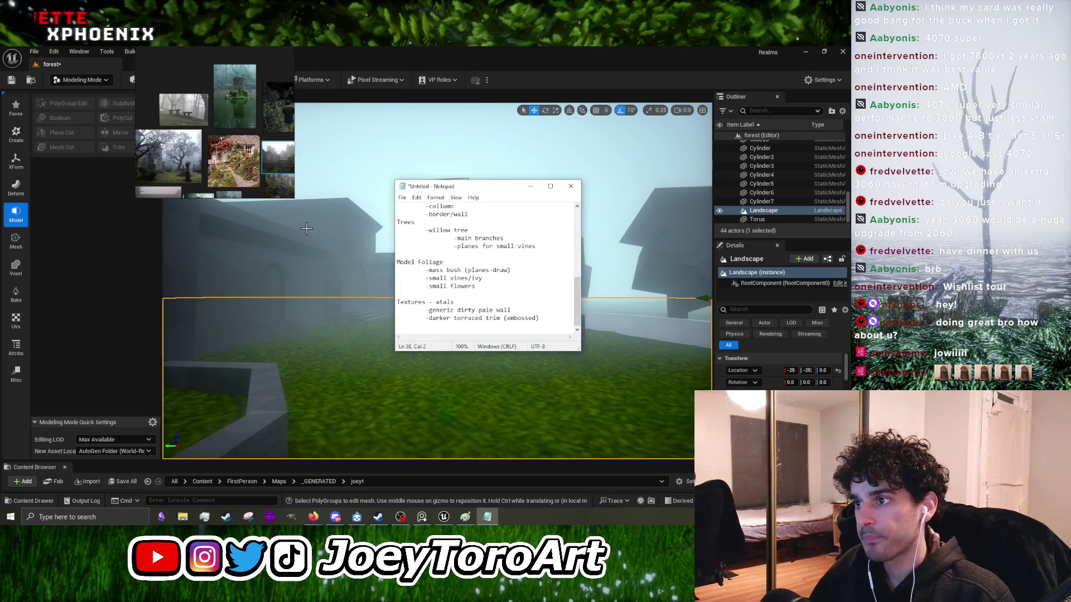
Step: Add partial trim sheet with -ornate design and -horizontal/verical patterns sub-items
double_click(162, 164)
type("-")
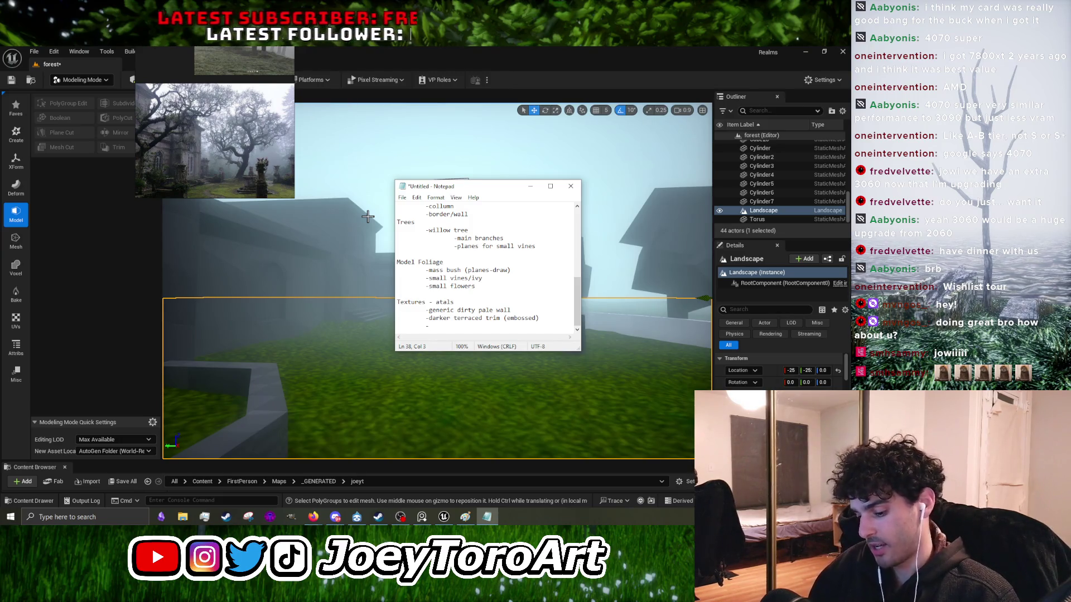
type("parti")
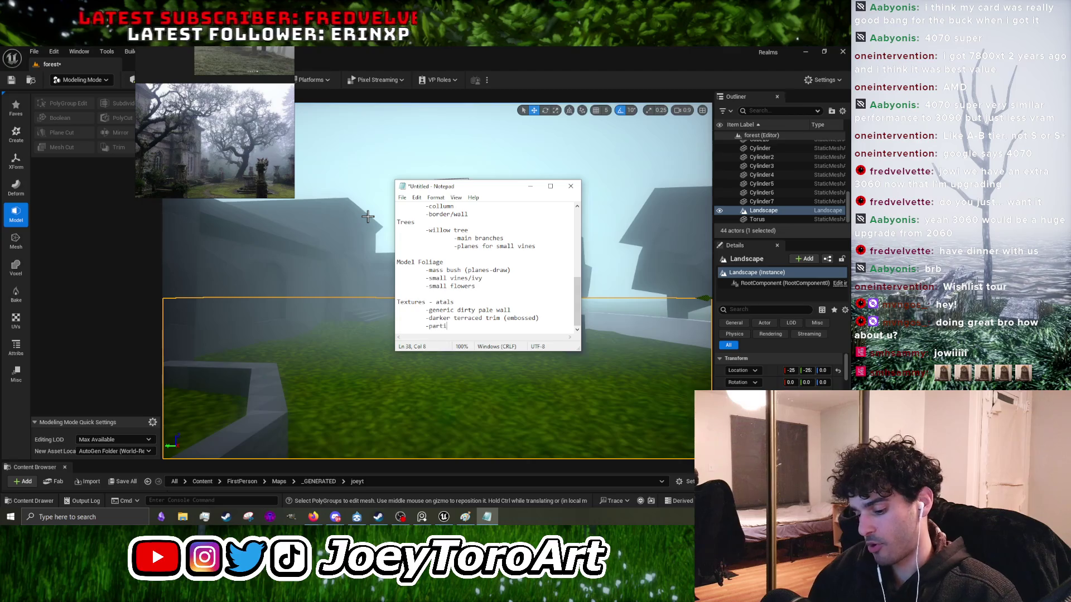
type("al trim sheet")
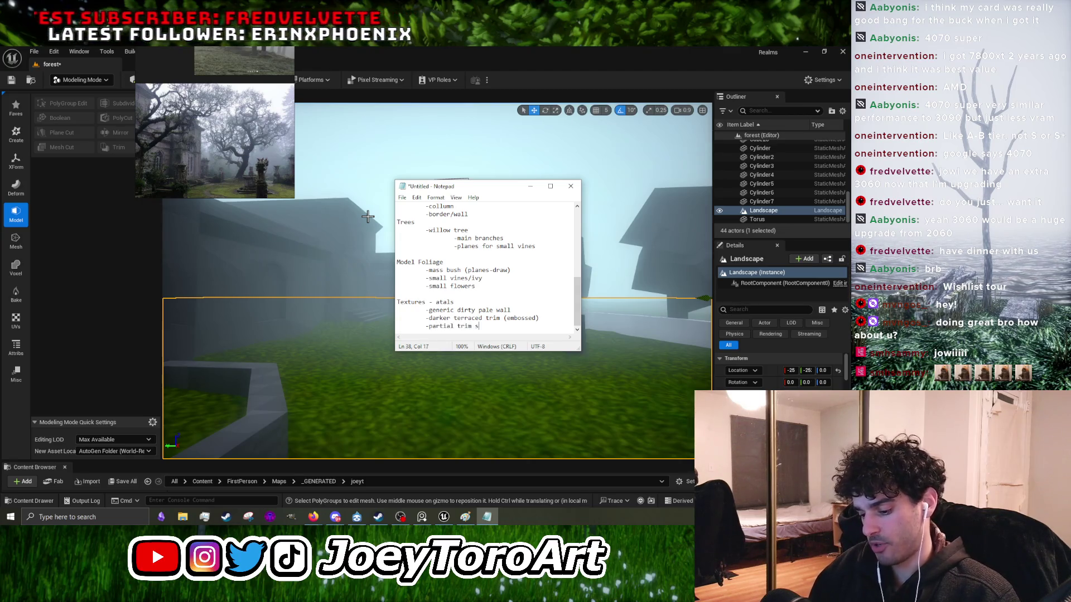
key("Return")
key("Tab")
key("Tab")
type("-")
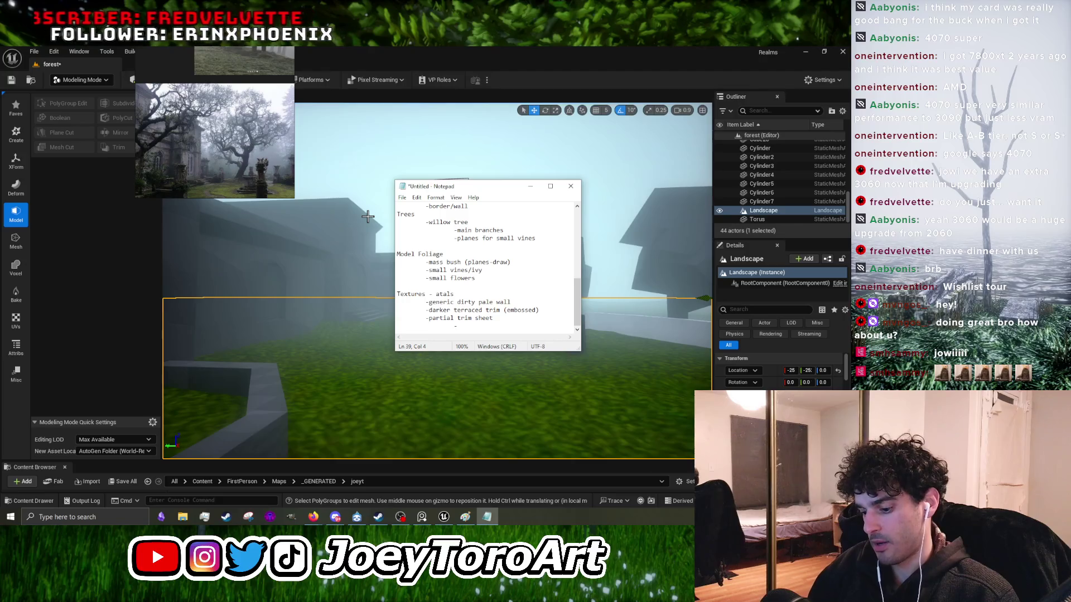
type("ornate design")
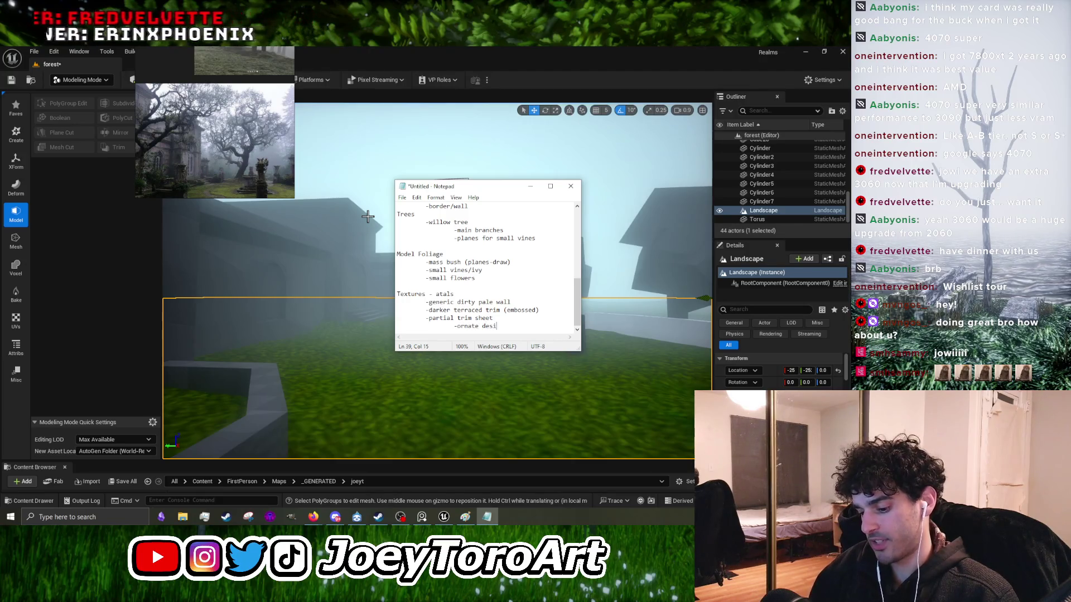
key("Return")
key("Tab")
key("Tab")
type("-")
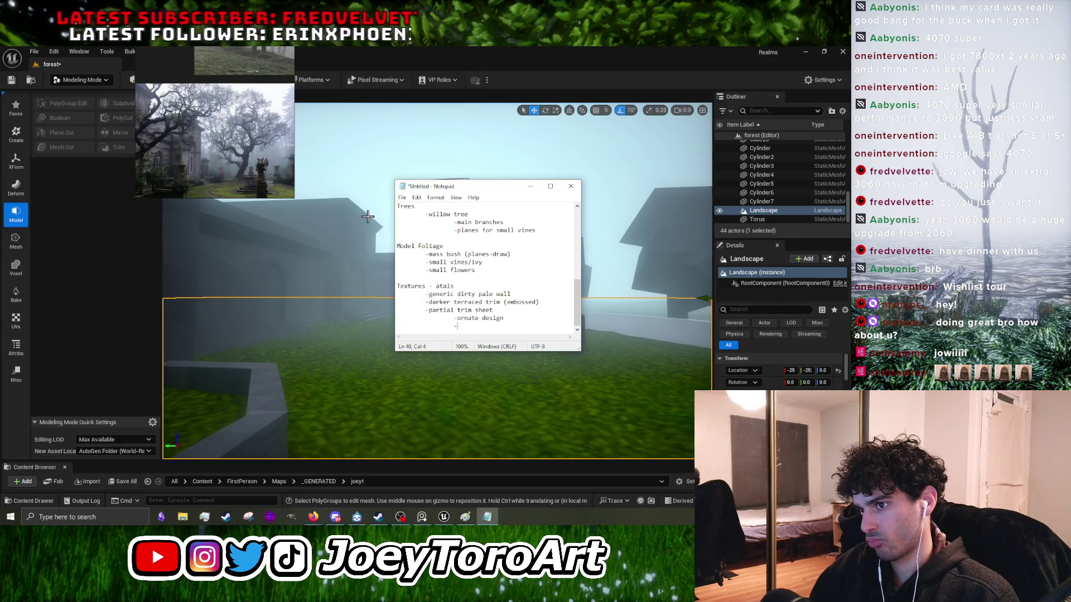
type("orizont")
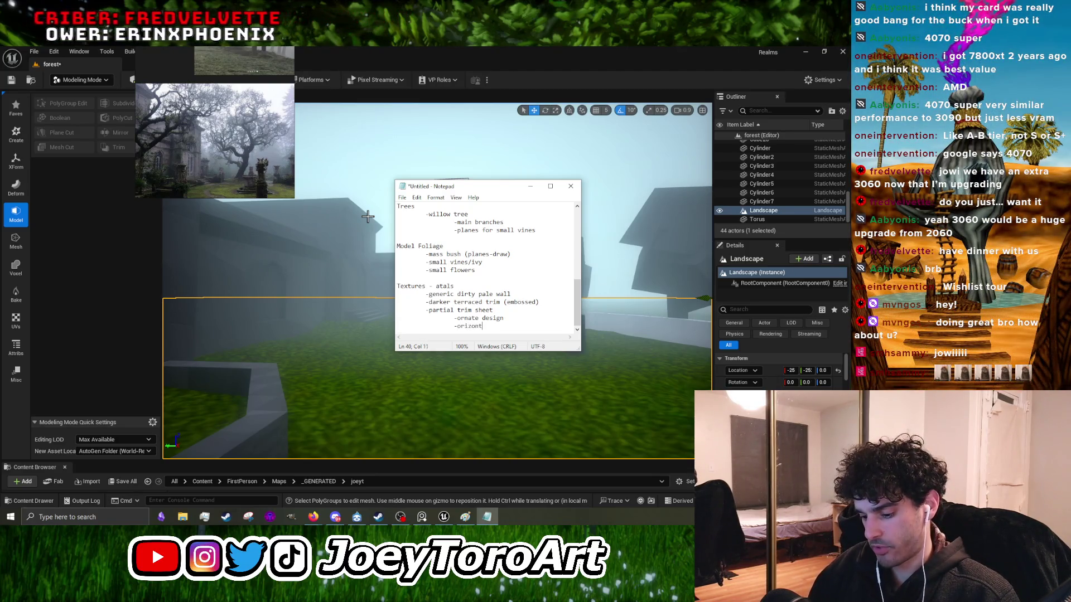
type("al/verical patterns")
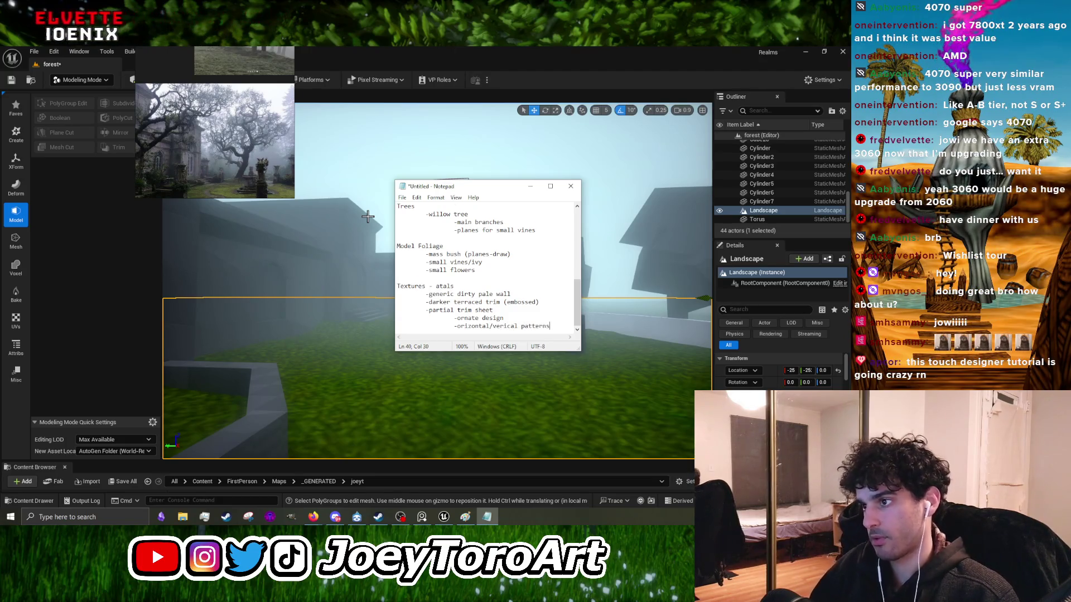
key("Return")
key("Tab")
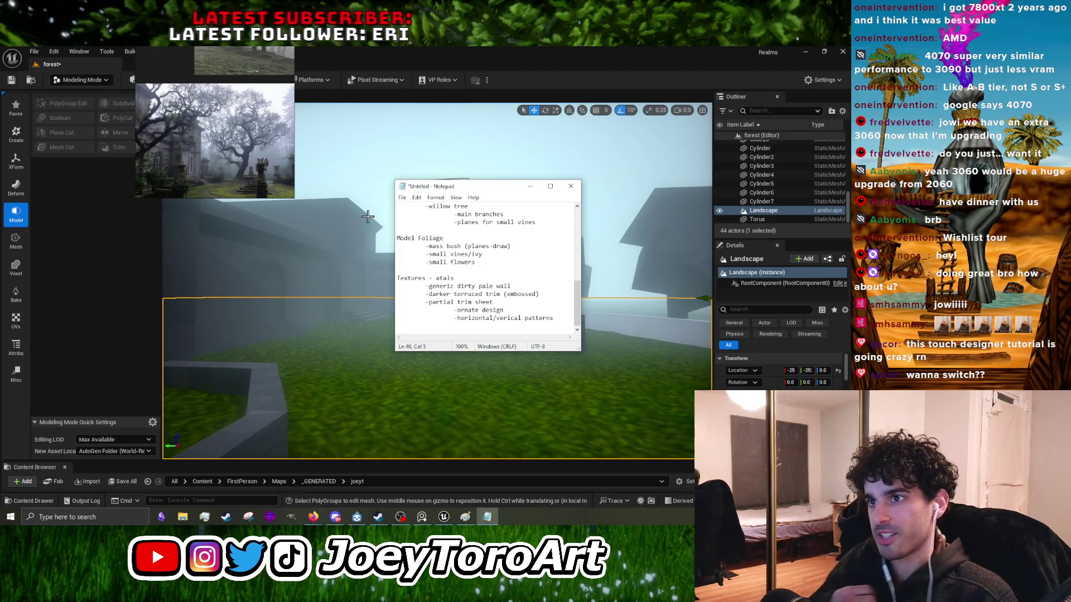
Step: Add -windows (ornate) and -door window (handles) texture items to the list
left_click(571, 326)
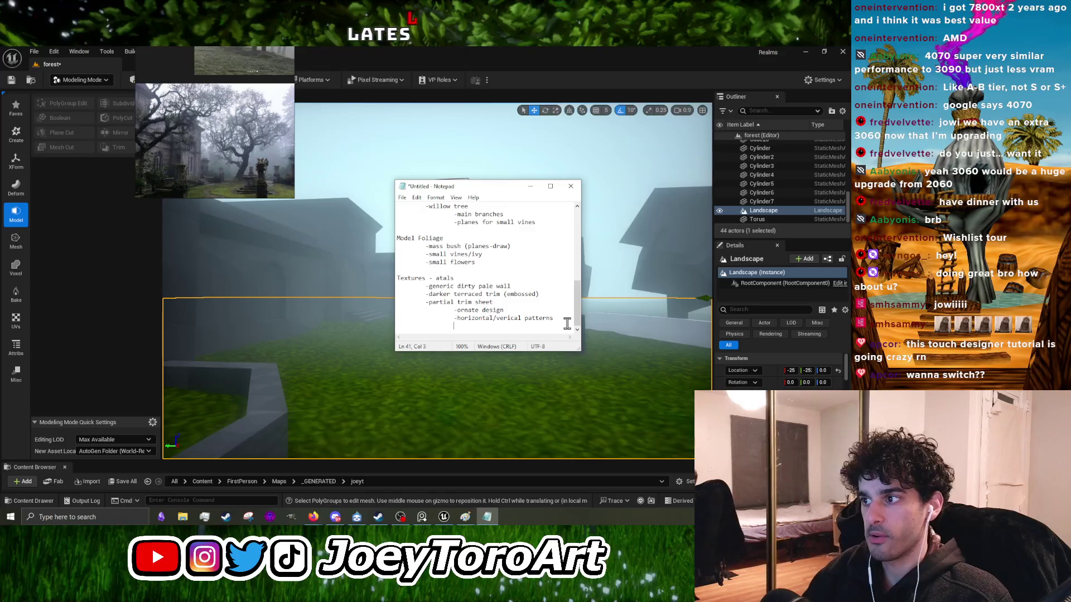
key("Return")
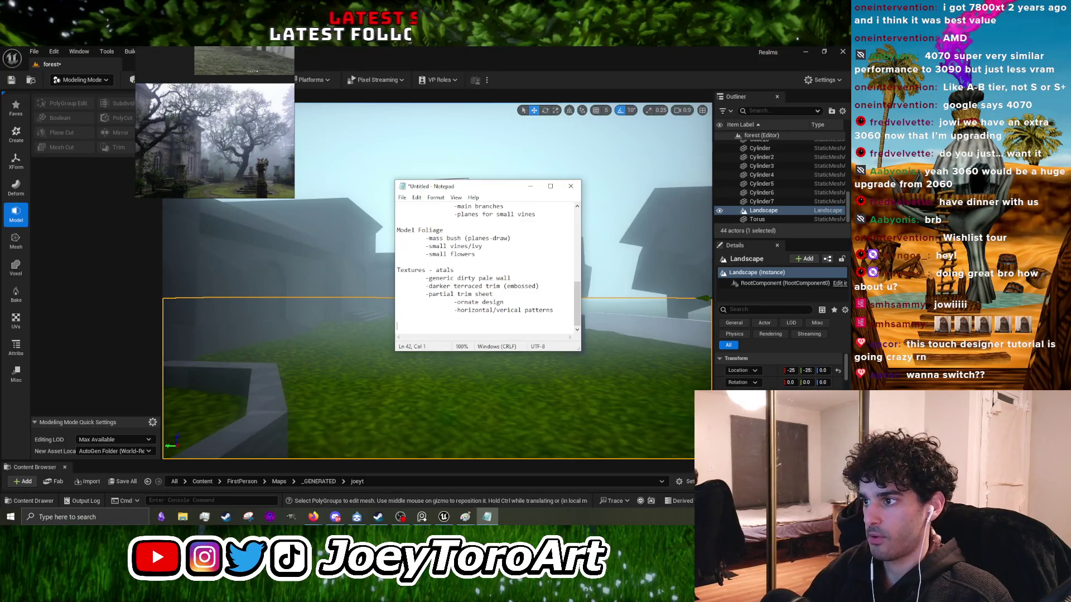
key("BackSpace")
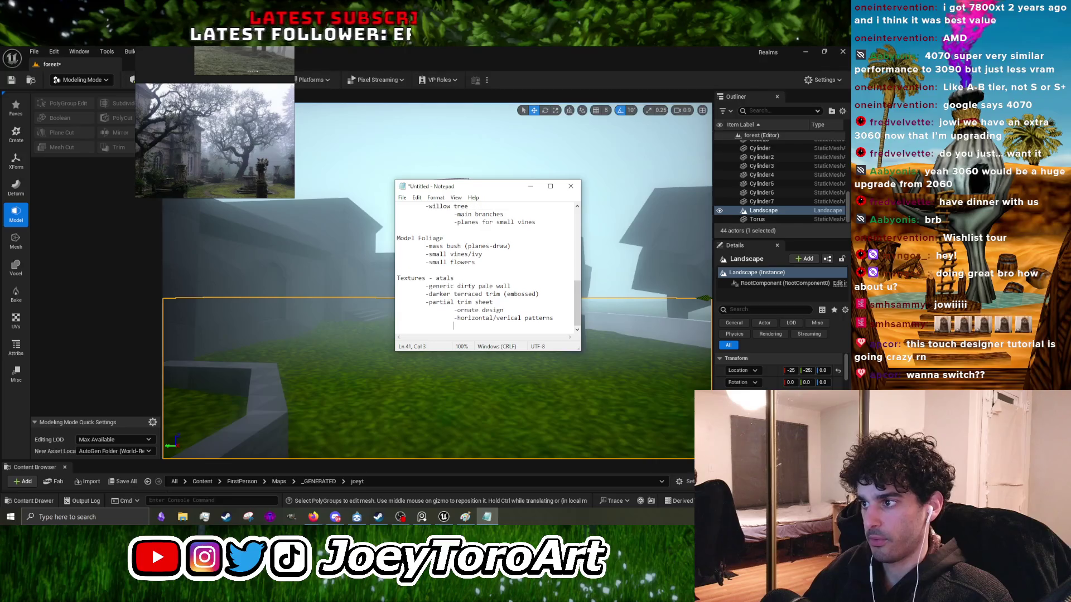
type("-windows (ornat")
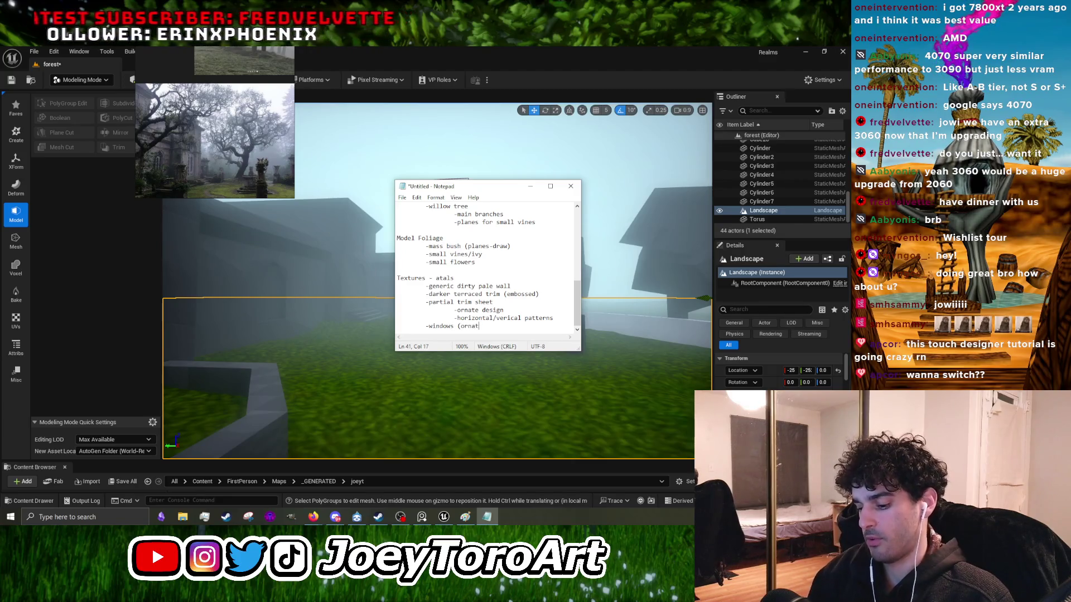
type(")")
key("Return")
key("Tab")
type("-")
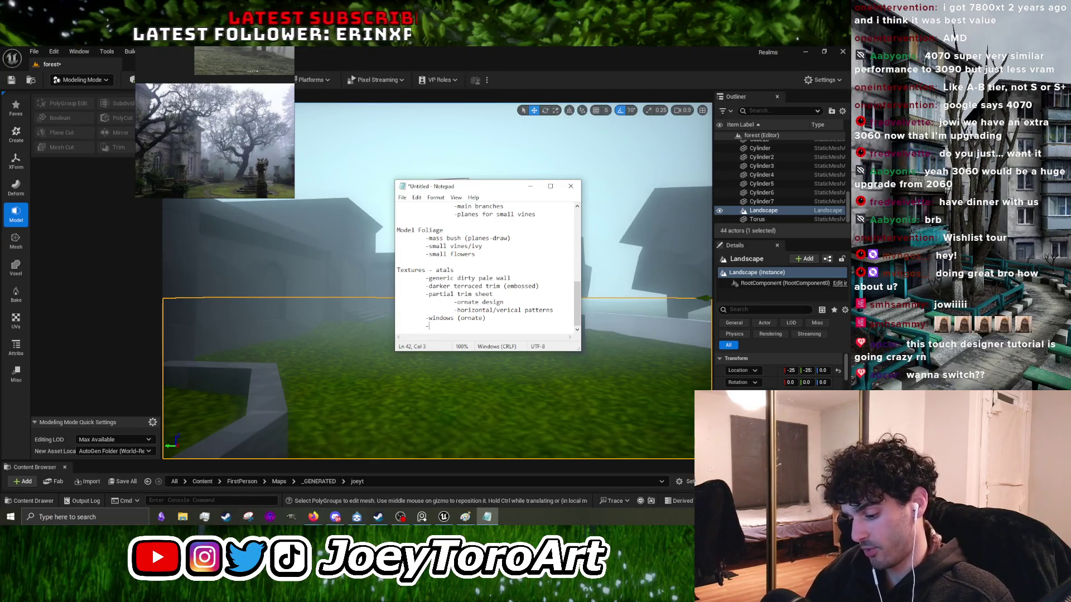
type("door window (")
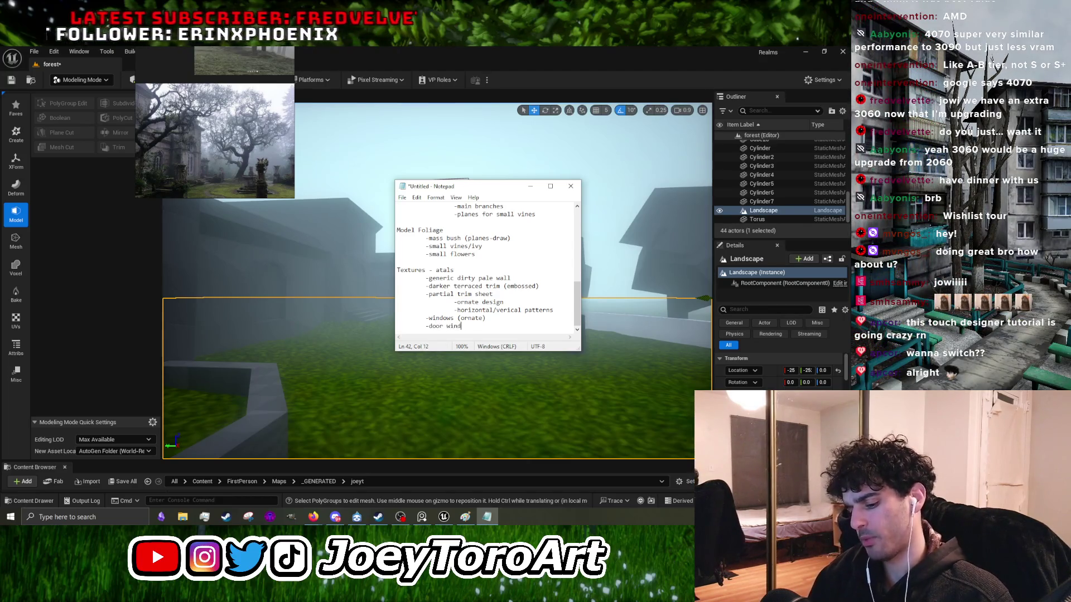
type("handles")
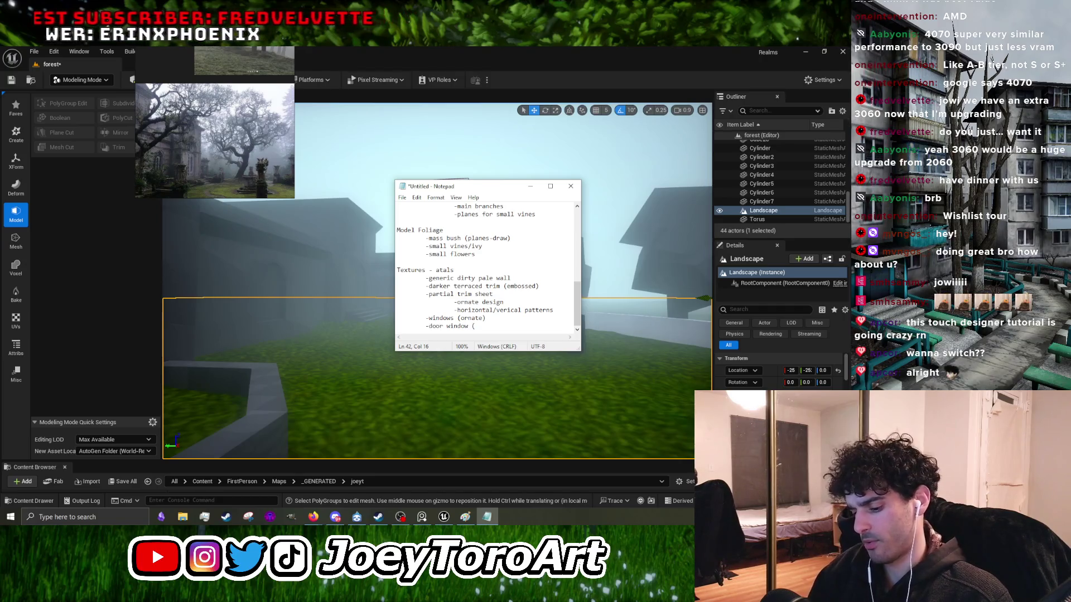
type(")")
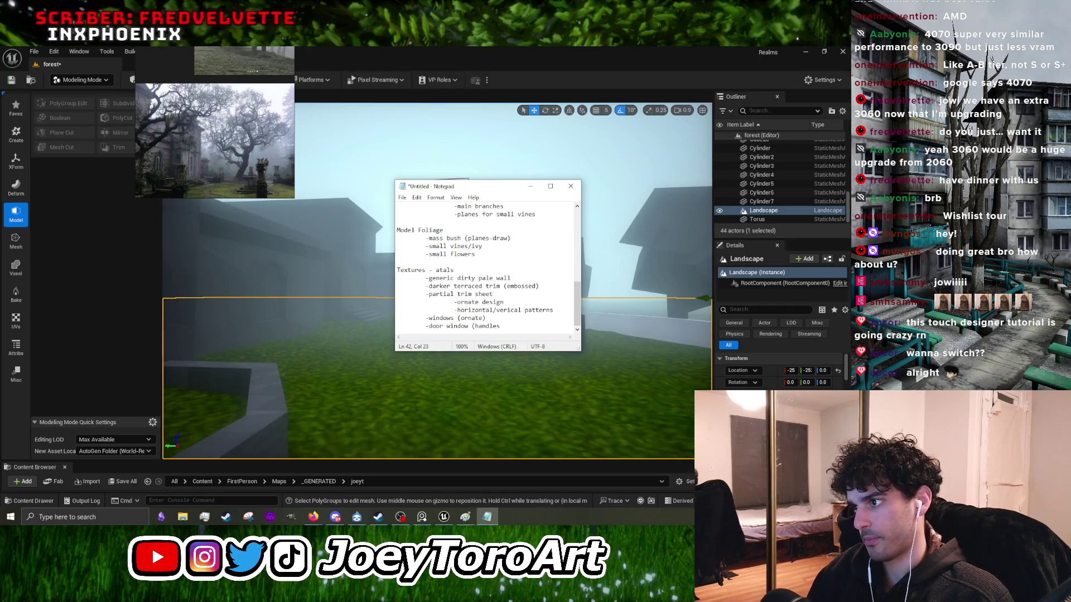
key("Return")
key("Tab")
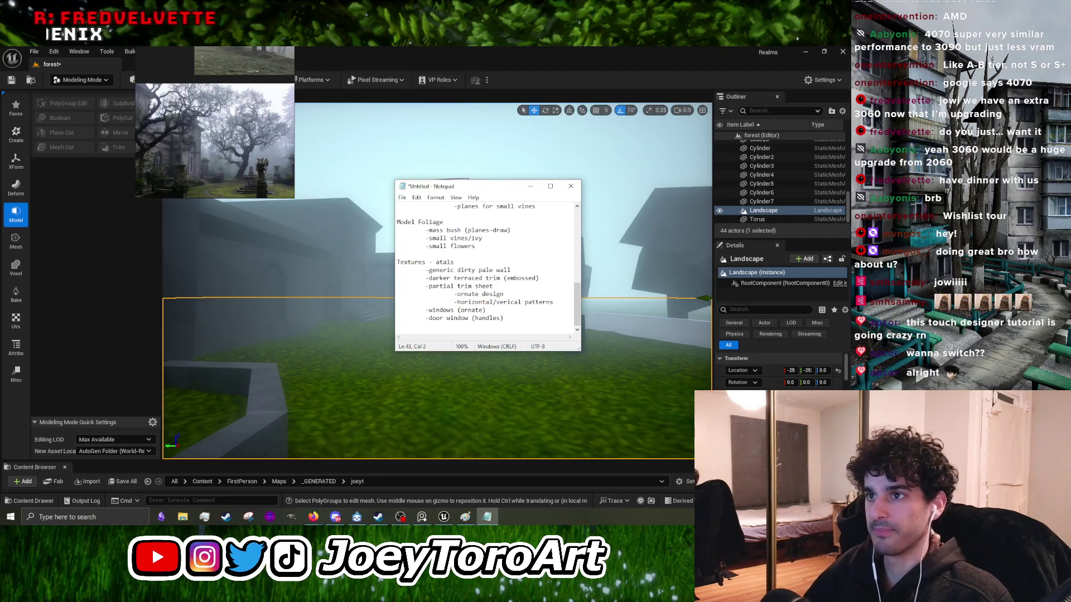
scroll(242, 131, "down", 4)
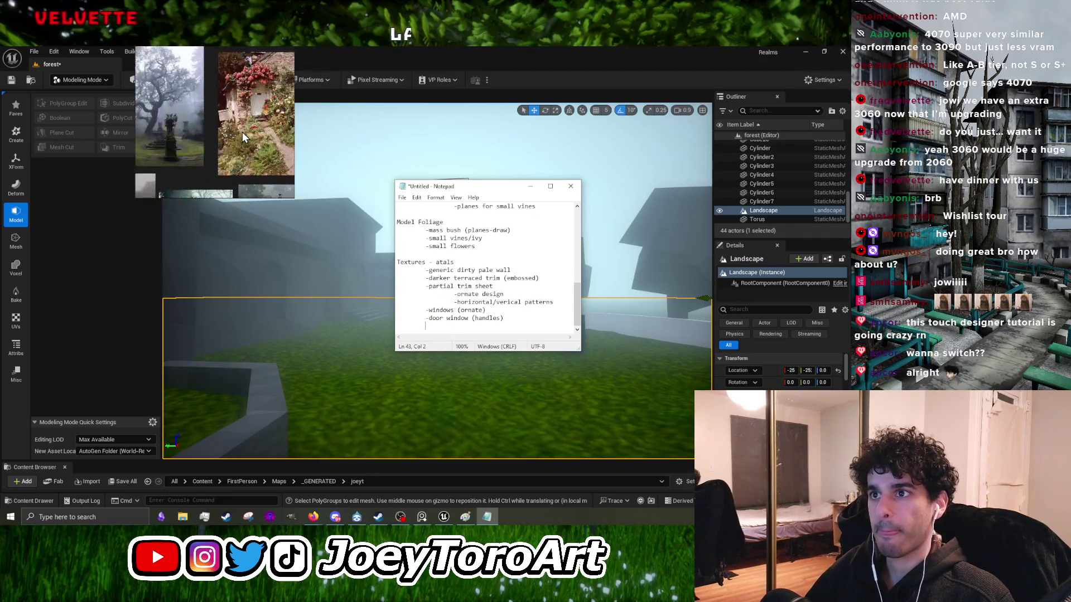
scroll(239, 152, "down", 5)
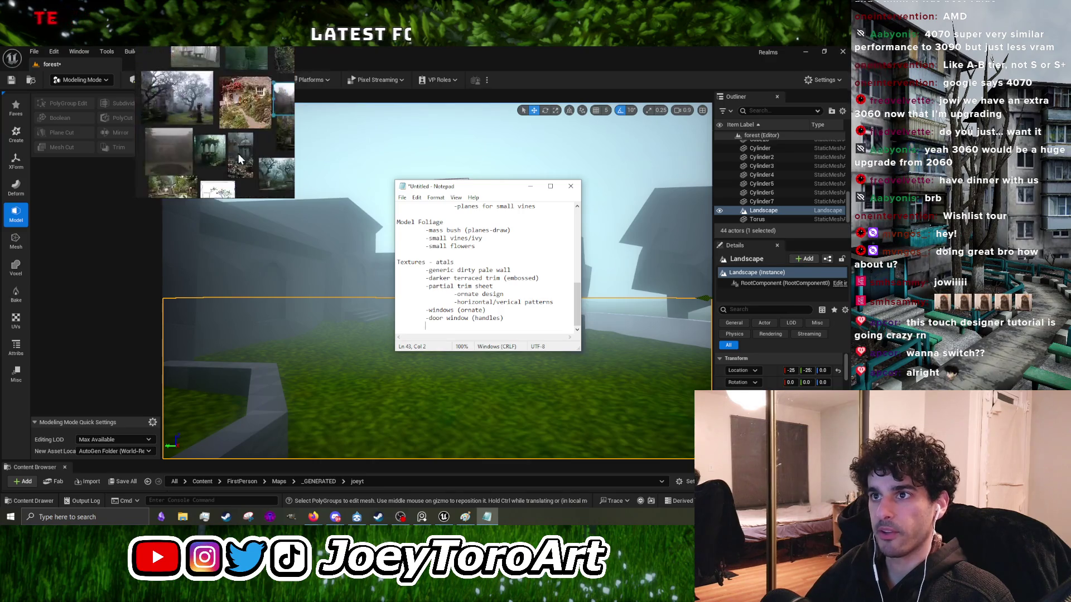
scroll(239, 154, "up", 5)
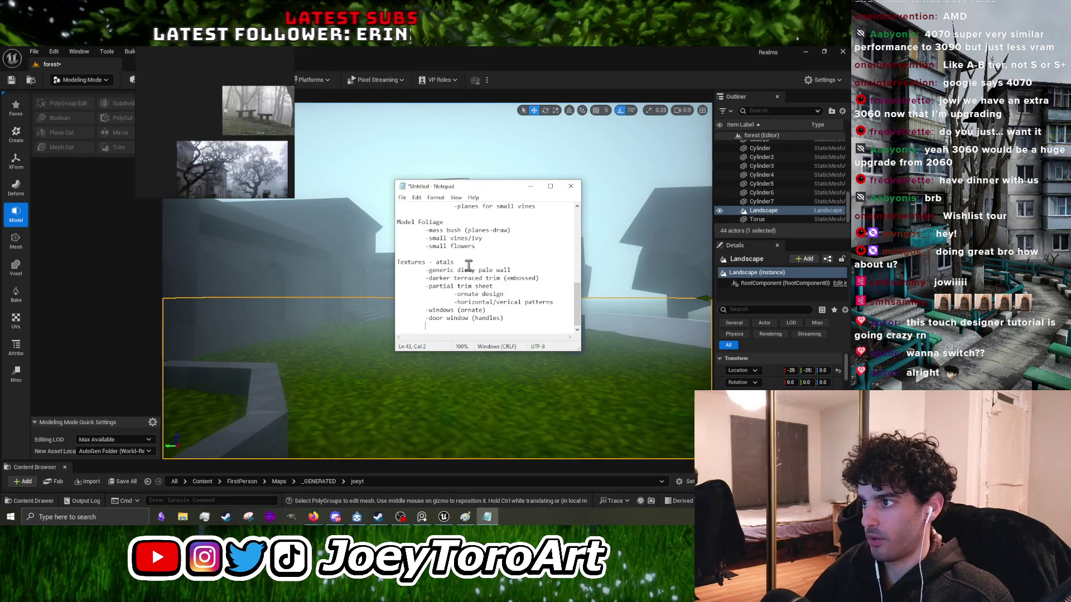
left_click(512, 263)
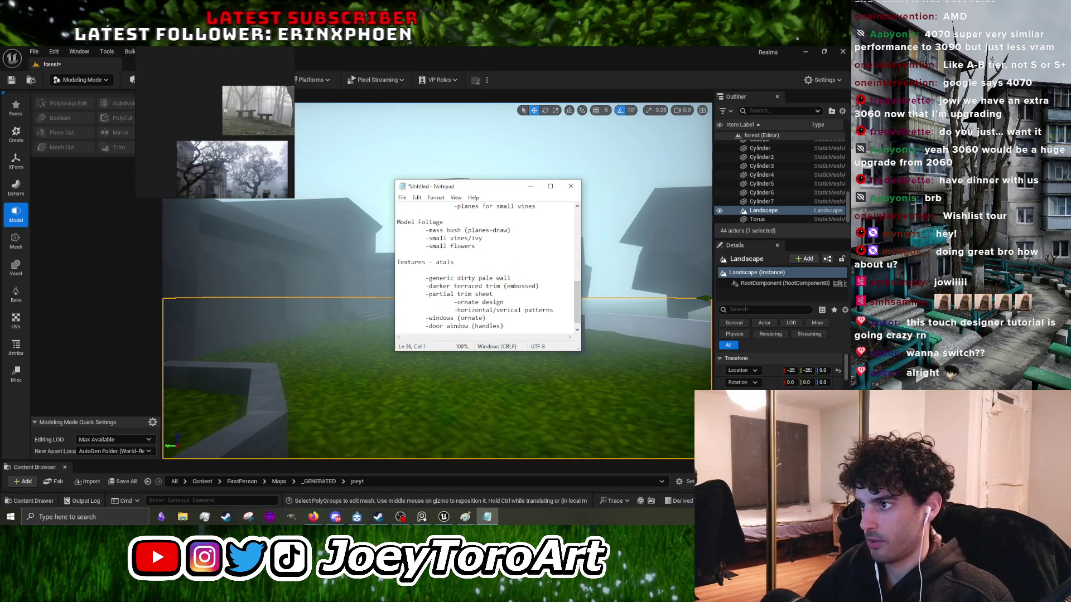
Step: Insert an indented -marbly stone for collums (trimsheet) item below the pale wall entry
left_click(520, 270)
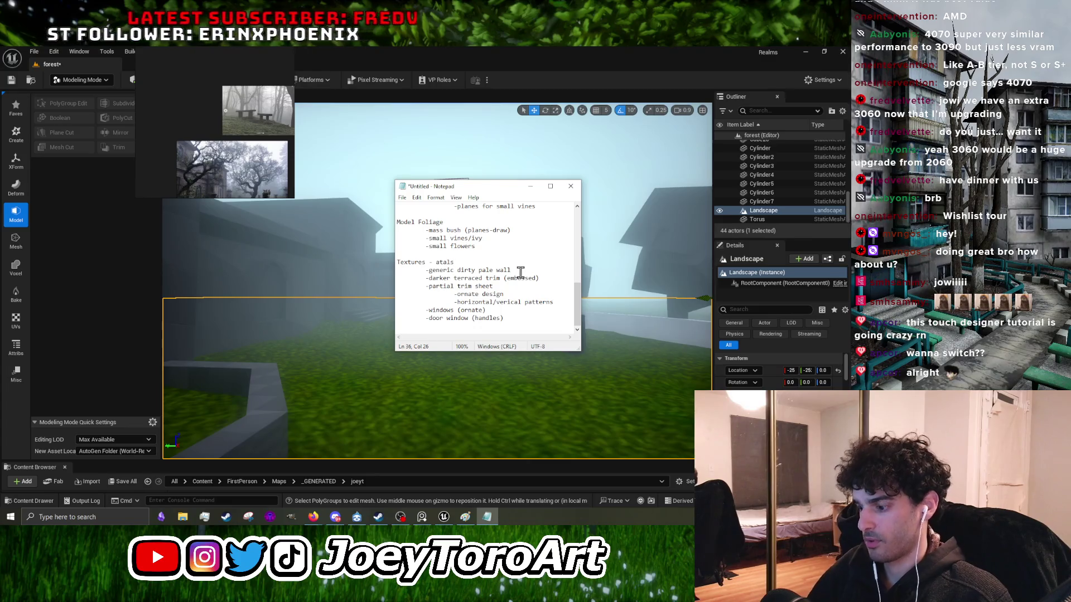
key("Return")
key("Tab")
type("-")
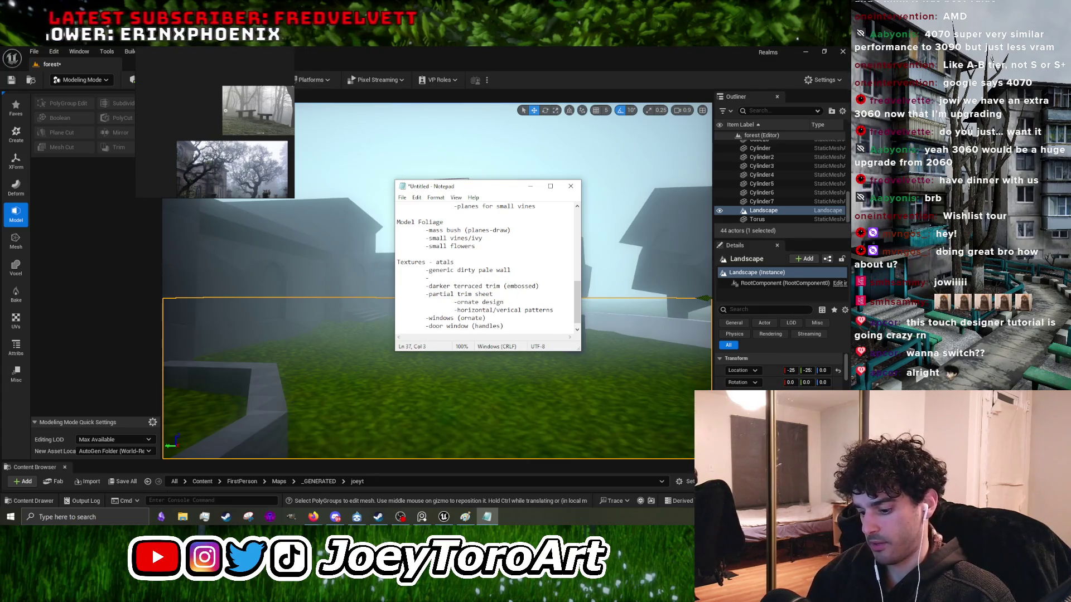
type("marbly ")
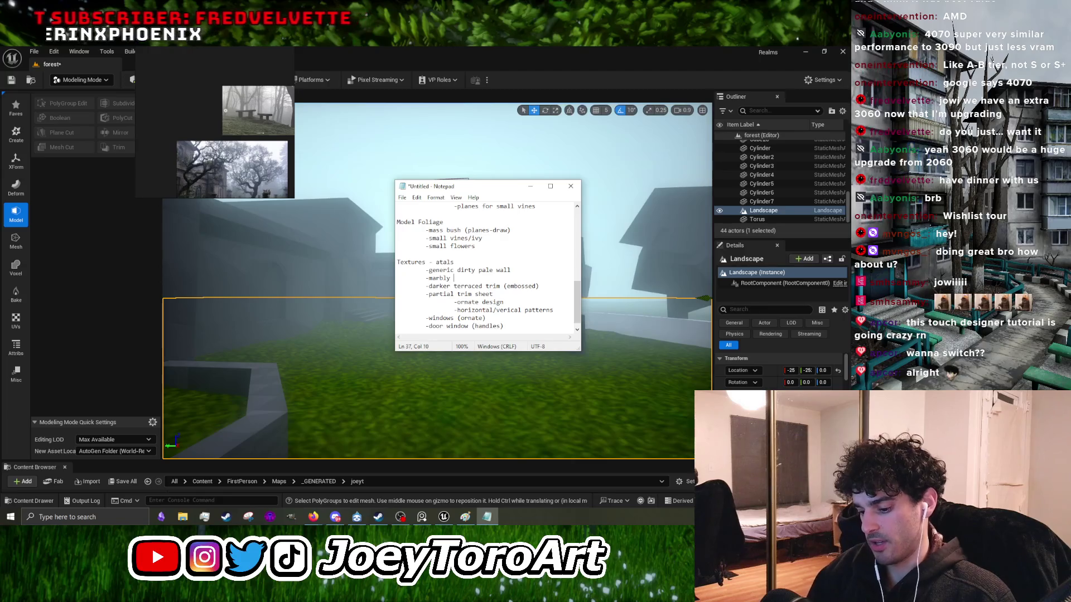
type("stone for collums(trimsheet")
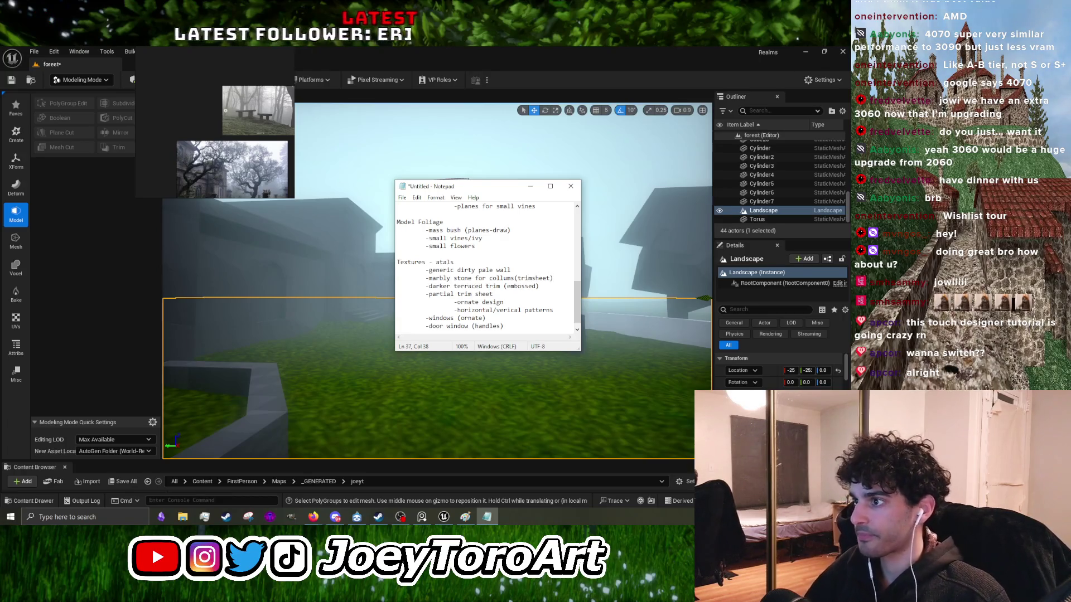
left_click_drag(550, 276, 398, 276)
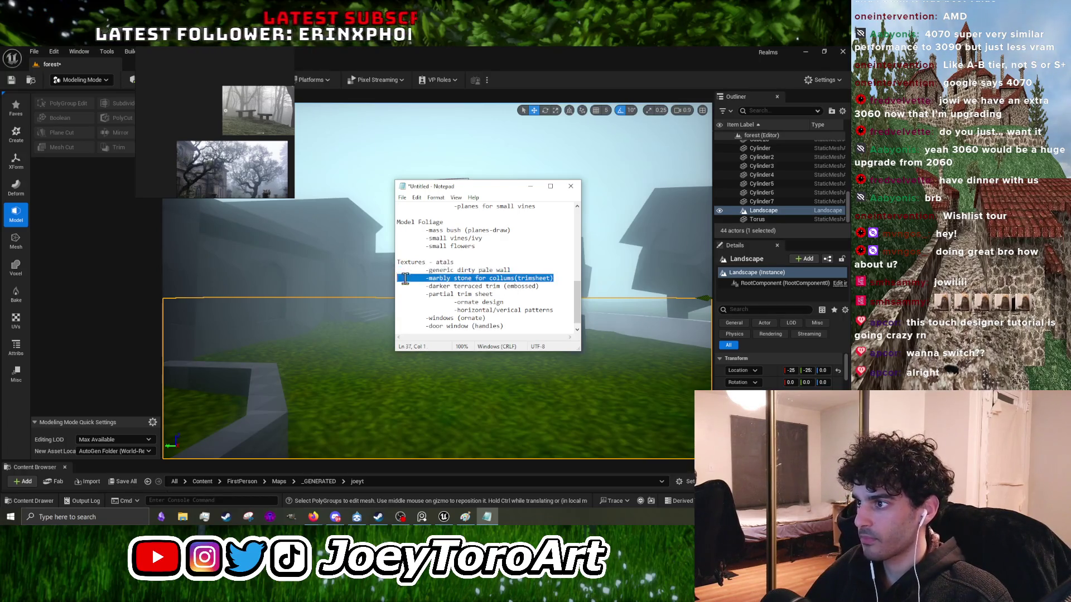
left_click_drag(552, 278, 398, 275)
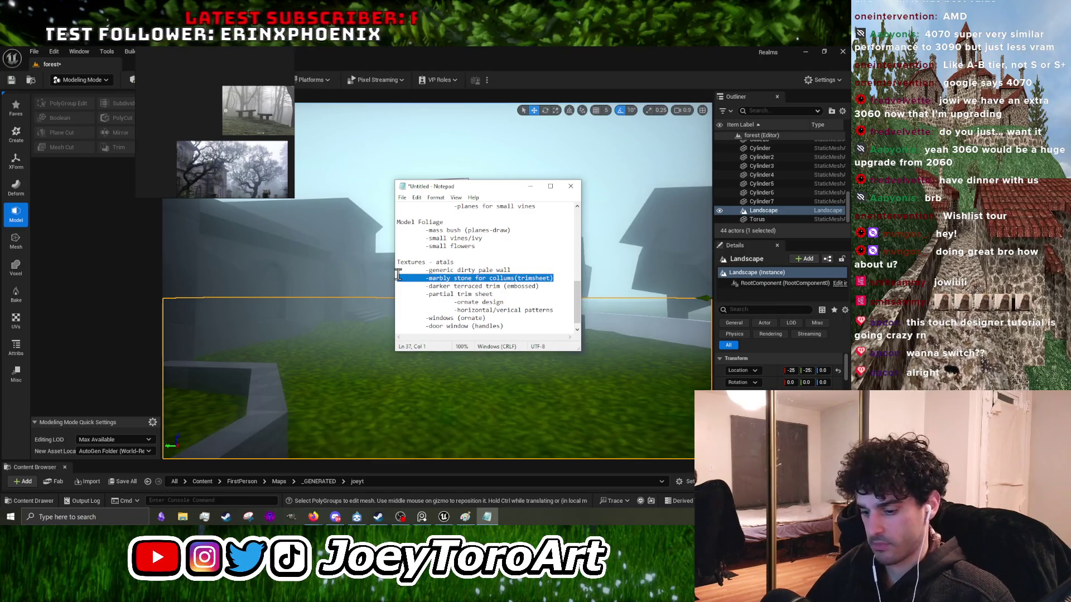
left_click(461, 294)
Step: Scroll through the list and place the caret on the horizontal/verical patterns line
scroll(243, 167, "up", 5)
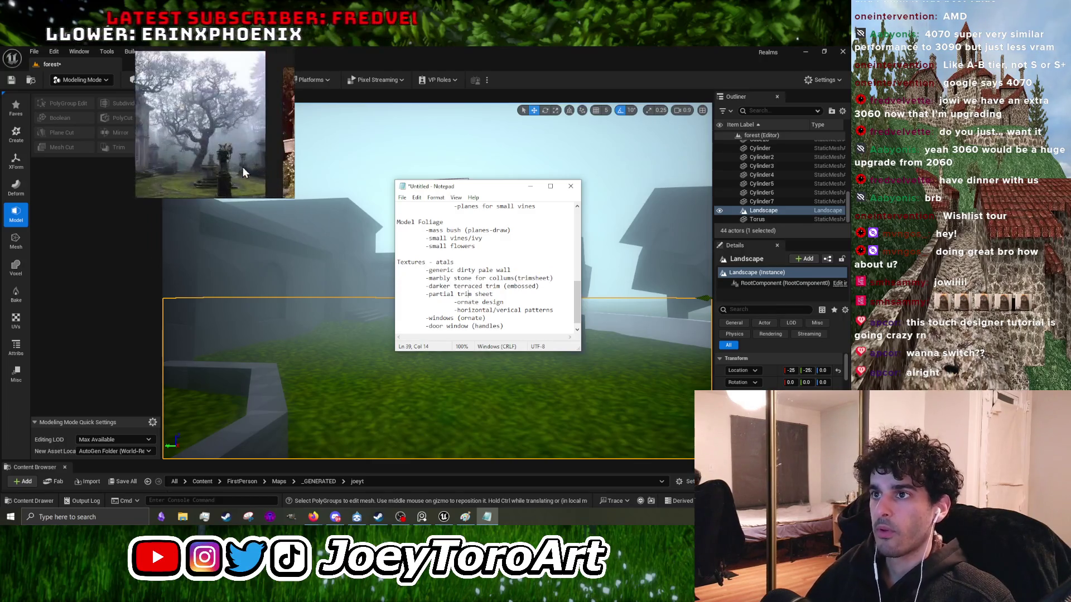
scroll(241, 167, "down", 8)
scroll(254, 122, "up", 2)
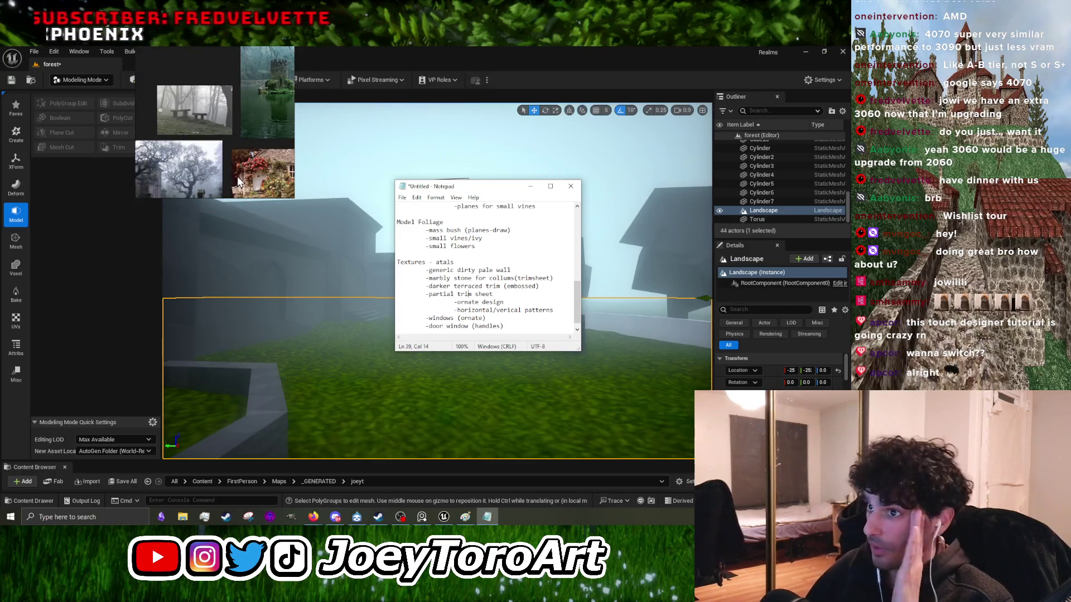
scroll(238, 184, "down", 2)
scroll(266, 191, "up", 3)
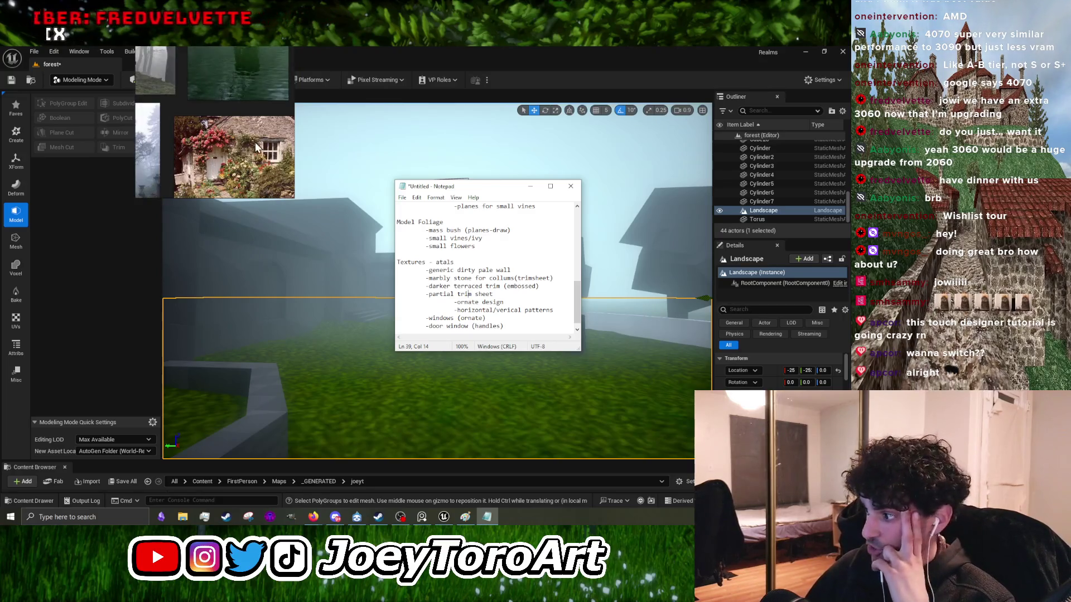
scroll(262, 167, "down", 3)
scroll(265, 181, "up", 3)
scroll(266, 179, "down", 5)
scroll(265, 180, "up", 3)
scroll(262, 186, "down", 2)
scroll(252, 180, "up", 4)
scroll(246, 172, "down", 3)
scroll(219, 169, "up", 3)
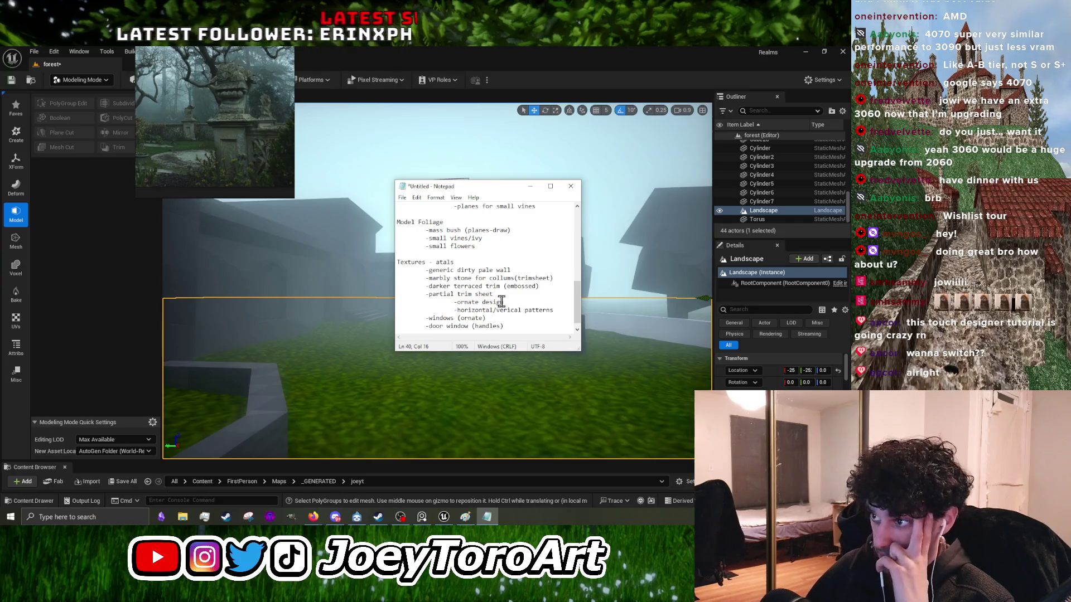
triple_click(525, 294)
Step: Add -floral/bulbus pattern and -embossed pattern items under the partial trim sheet
left_click(562, 311)
key("Return")
key("Tab")
key("Tab")
type("-")
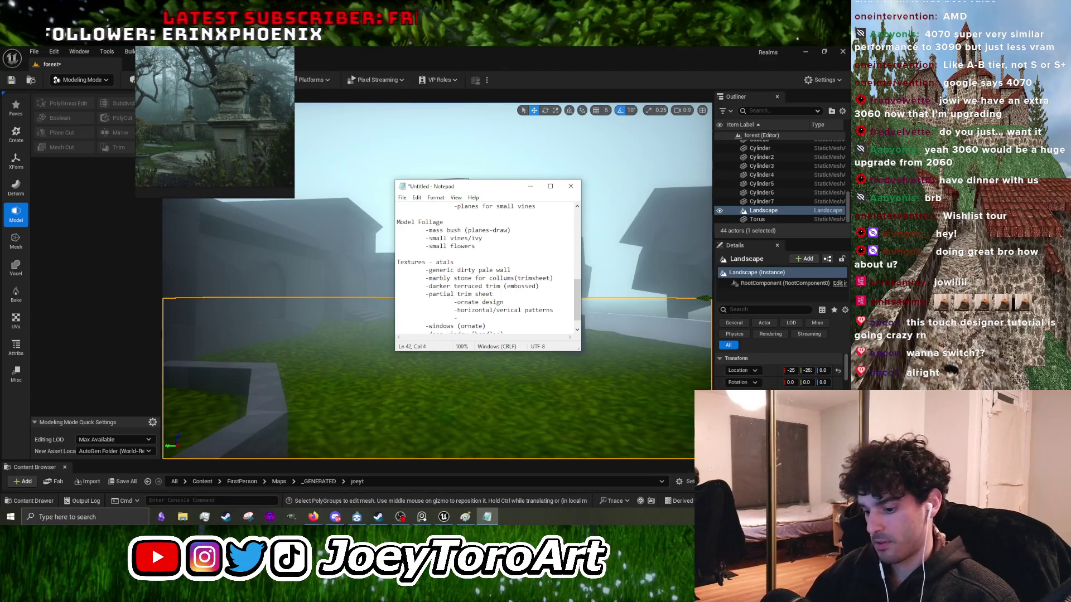
type("floral/bulbus pattern")
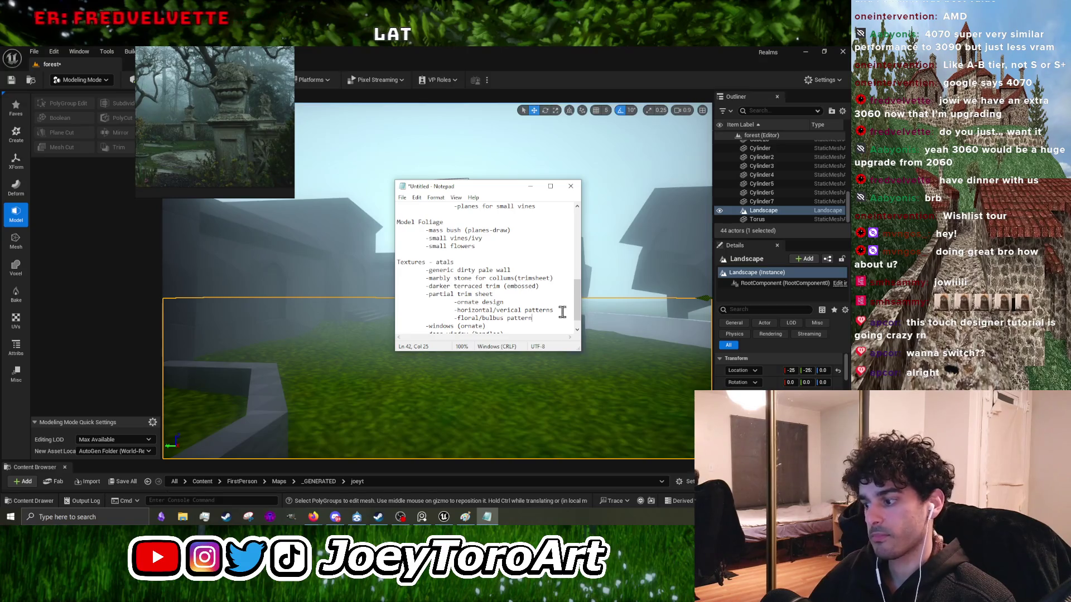
type("-embossed pattern")
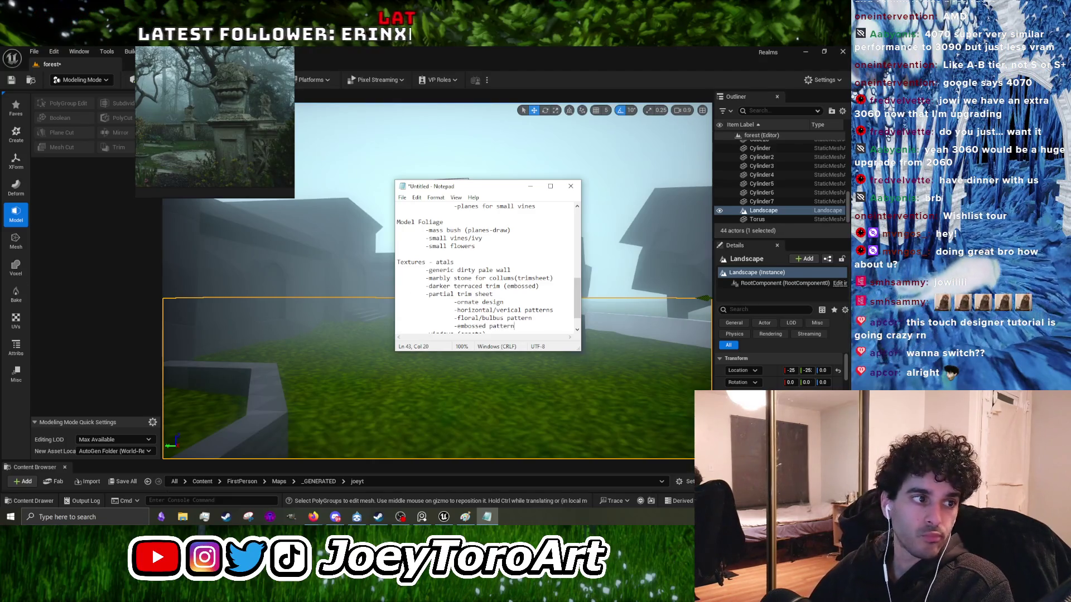
Step: Browse the forest reference images, then bring up the File > Save As dialog
left_click(259, 151)
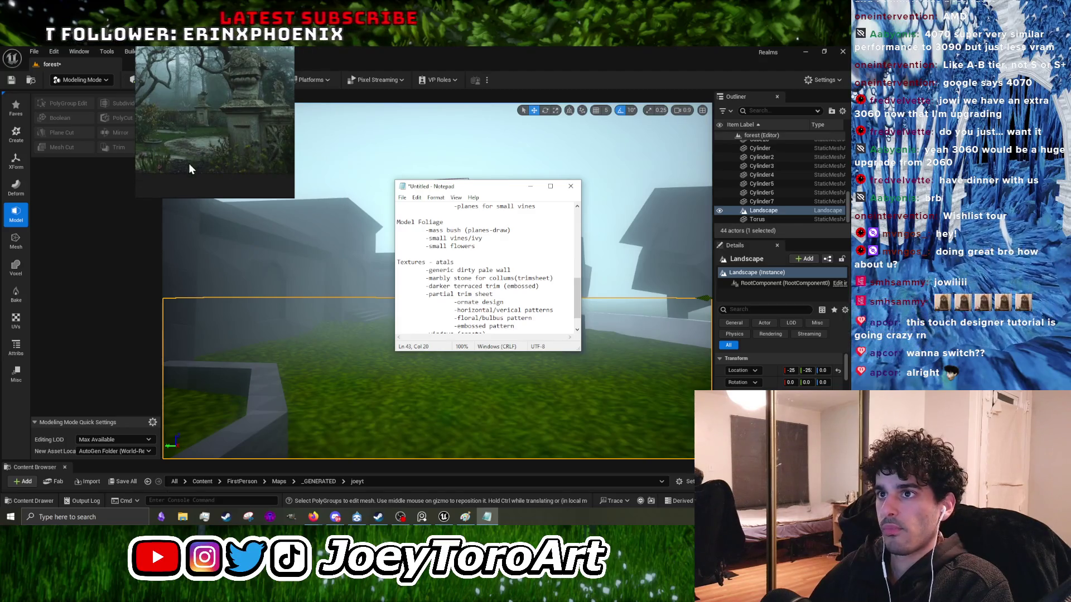
double_click(217, 165)
scroll(239, 131, "up", 3)
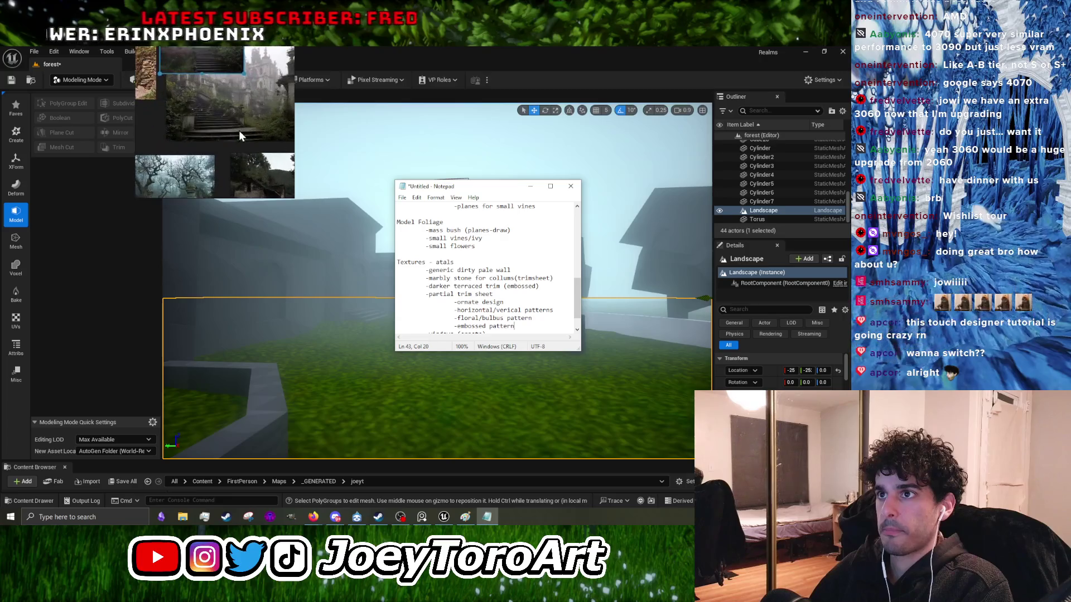
scroll(249, 164, "down", 2)
scroll(207, 167, "down", 2)
scroll(236, 169, "up", 3)
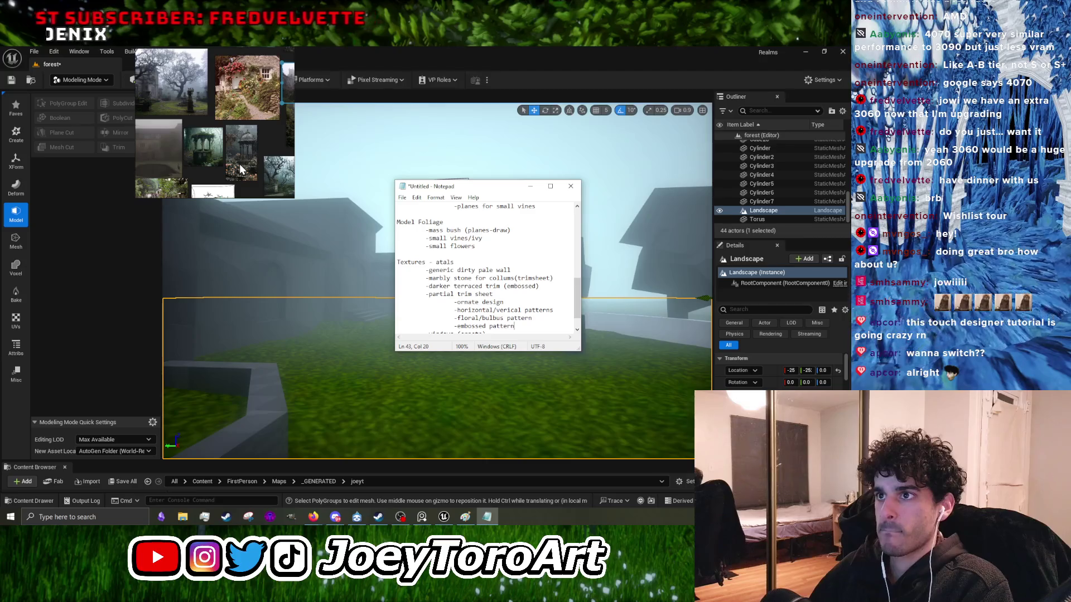
left_click(402, 198)
left_click(425, 242)
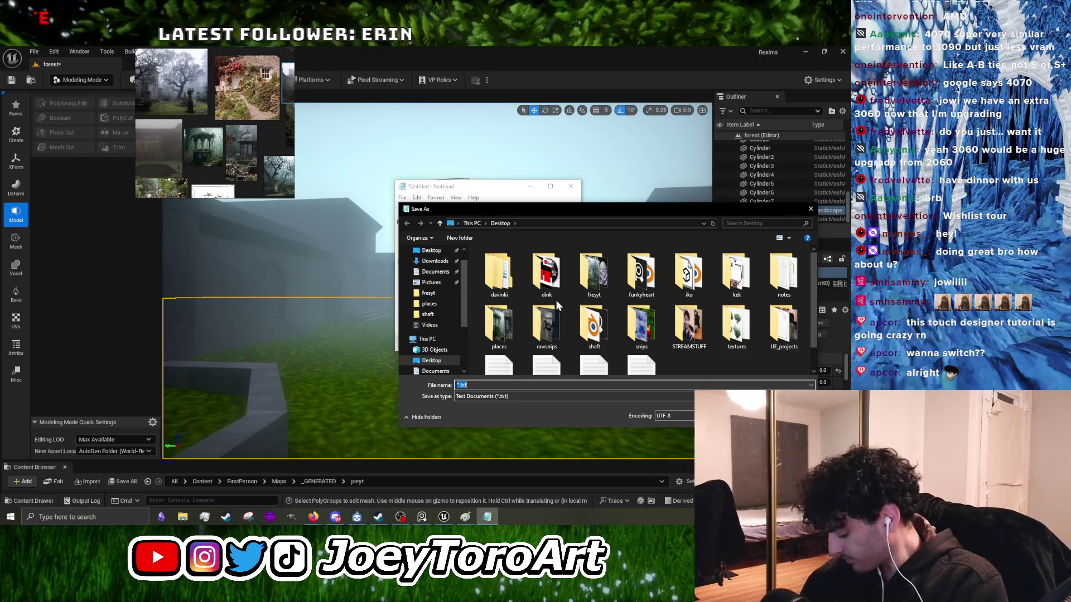
Step: Name the file forest_checklist, pick the fresyt folder and save it
type("forest checklist")
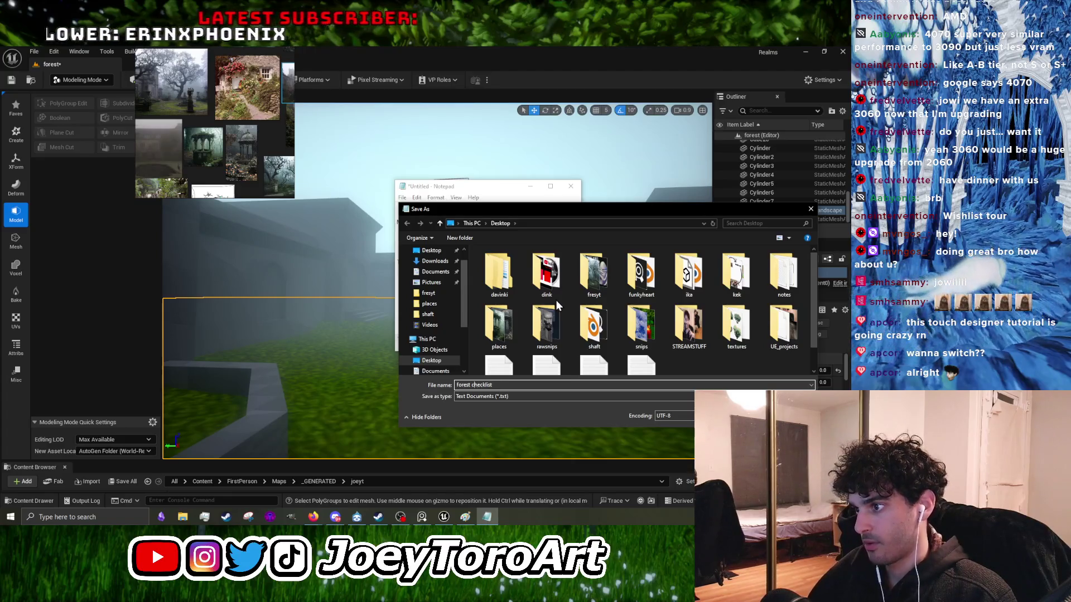
key("BackSpace")
type("_")
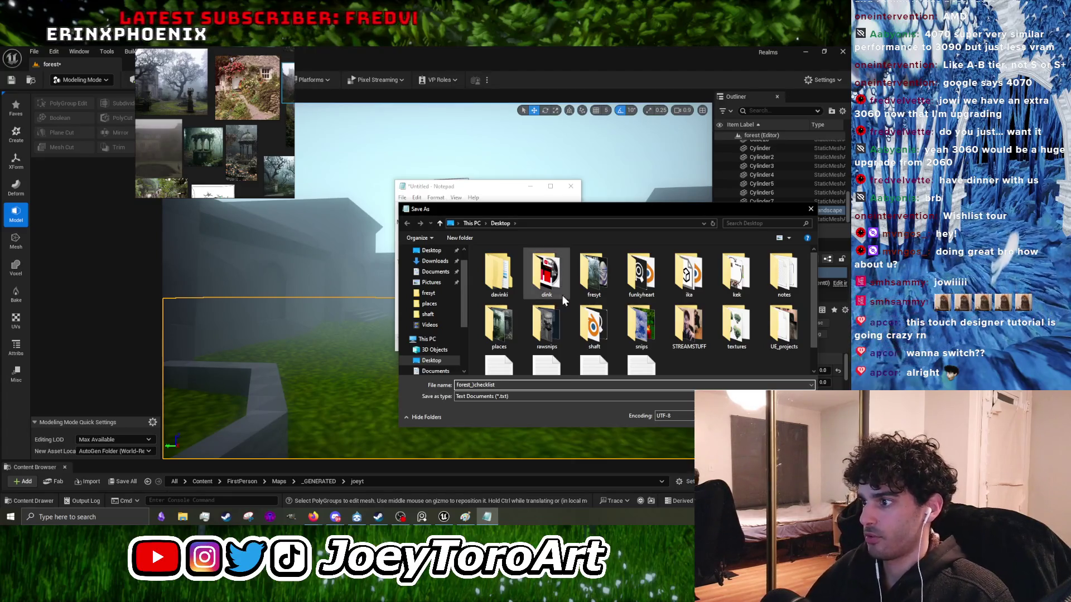
left_click(639, 273)
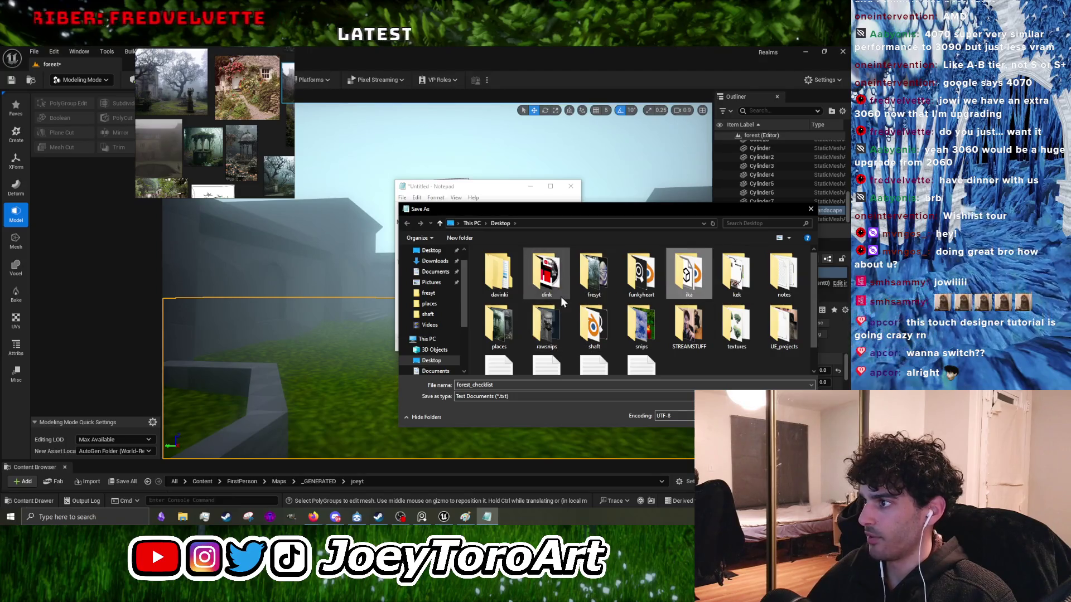
double_click(595, 276)
key("Return")
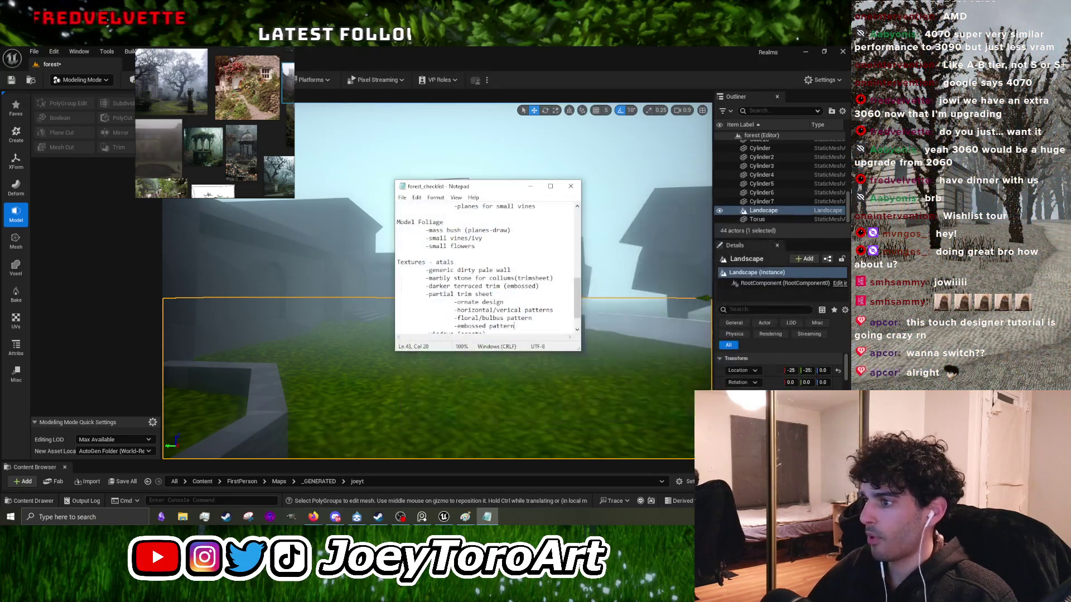
left_click(403, 199)
left_click(415, 237)
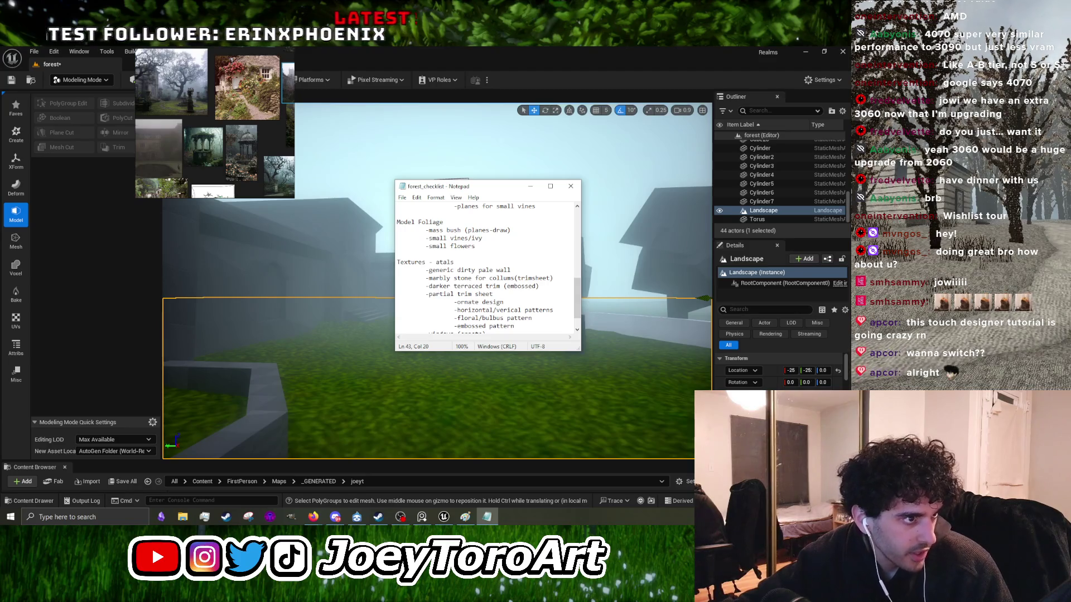
key("alt+Tab")
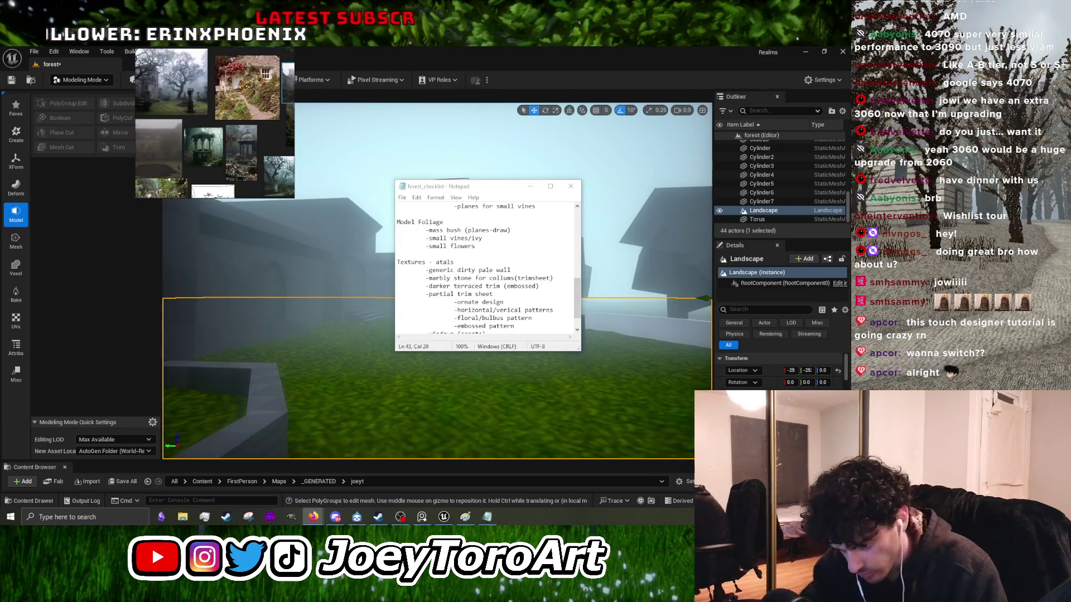